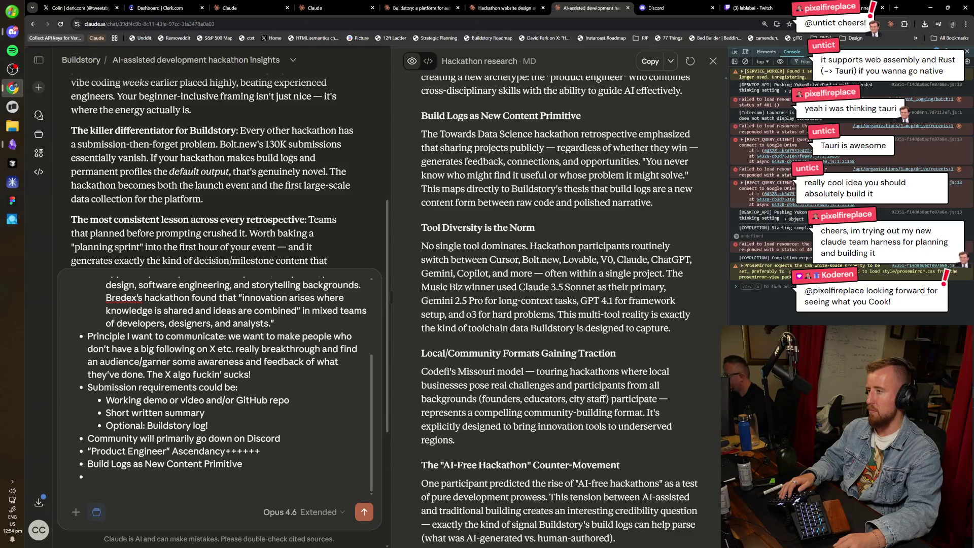
Write the 'Tool Diversity is the Norm' bullet: not a shill fest for any platform or sponsor.
{"action": "scroll", "coordinate": [558, 304], "scroll_direction": "down", "scroll_amount": 1}
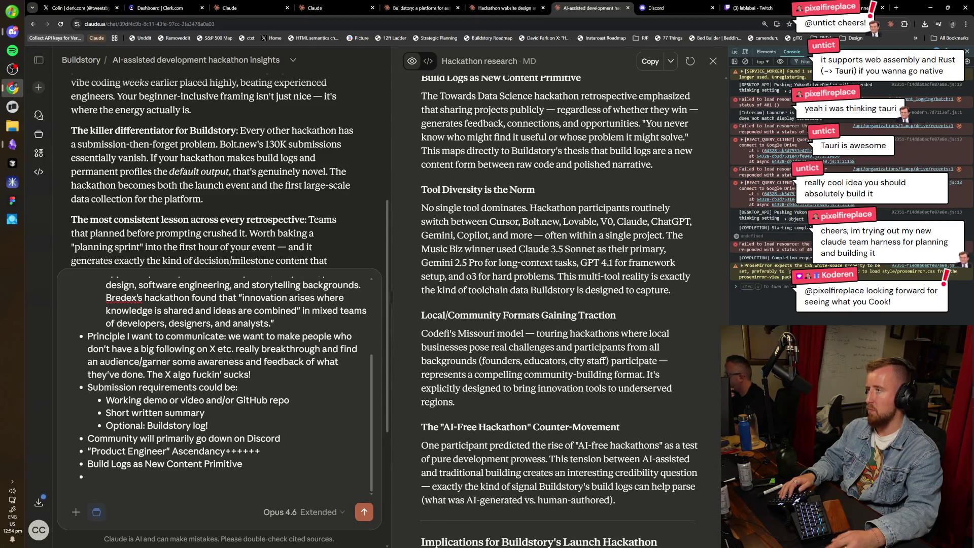
{"action": "type", "text": "Tool Diversity is the Noprm"}
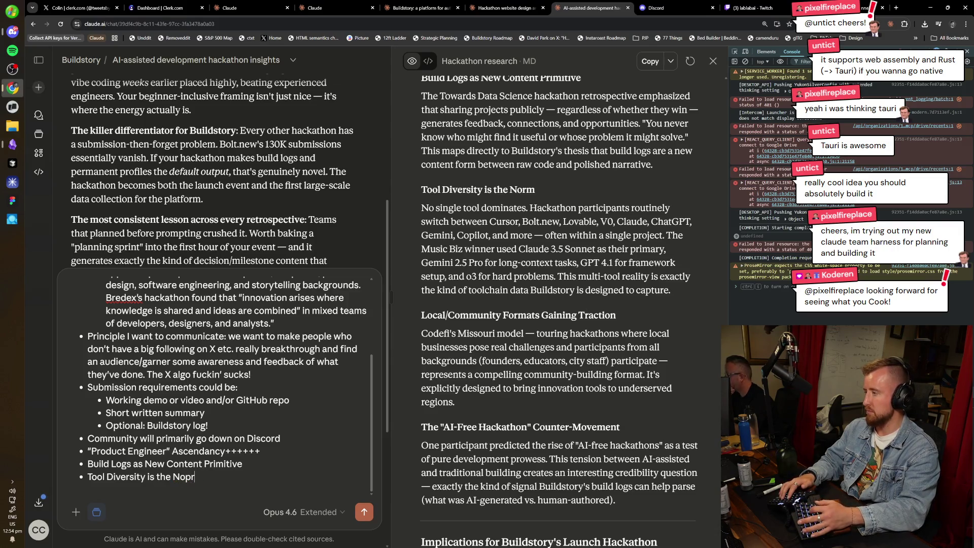
{"action": "type", "text": "(and this isn't "}
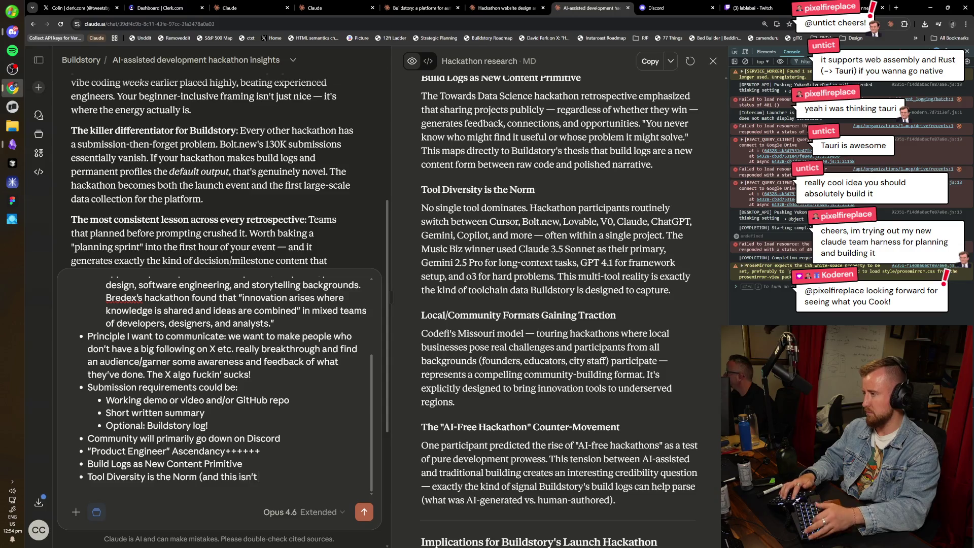
{"action": "type", "text": "a shill fest/psy"}
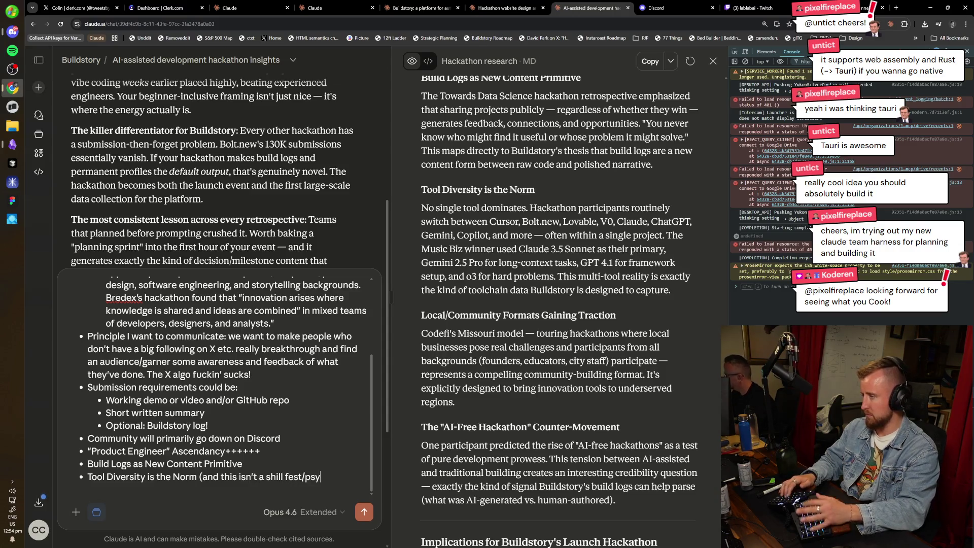
{"action": "type", "text": "op fany on"}
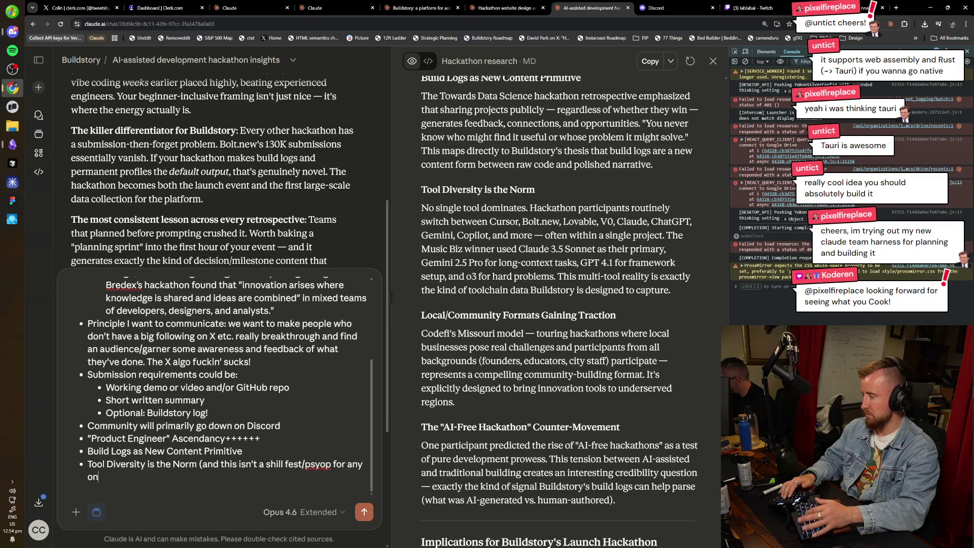
{"action": "type", "text": "e platform/sponsor"}
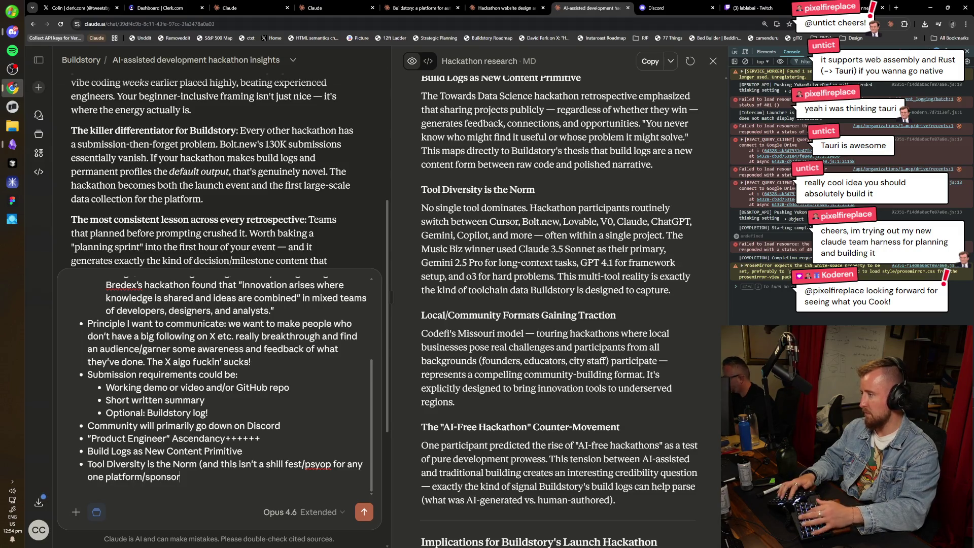
{"action": "type", "text": " like m"}
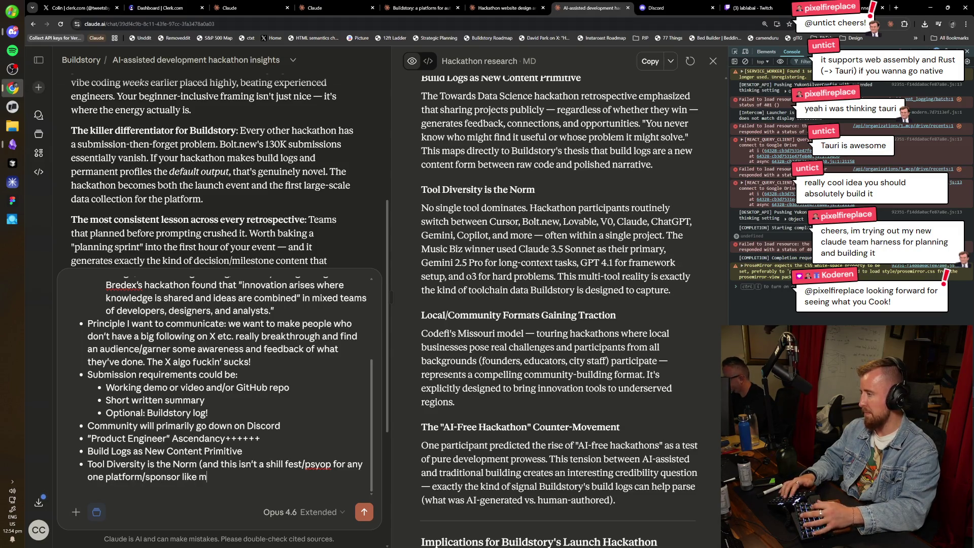
{"action": "type", "text": "losst are:"}
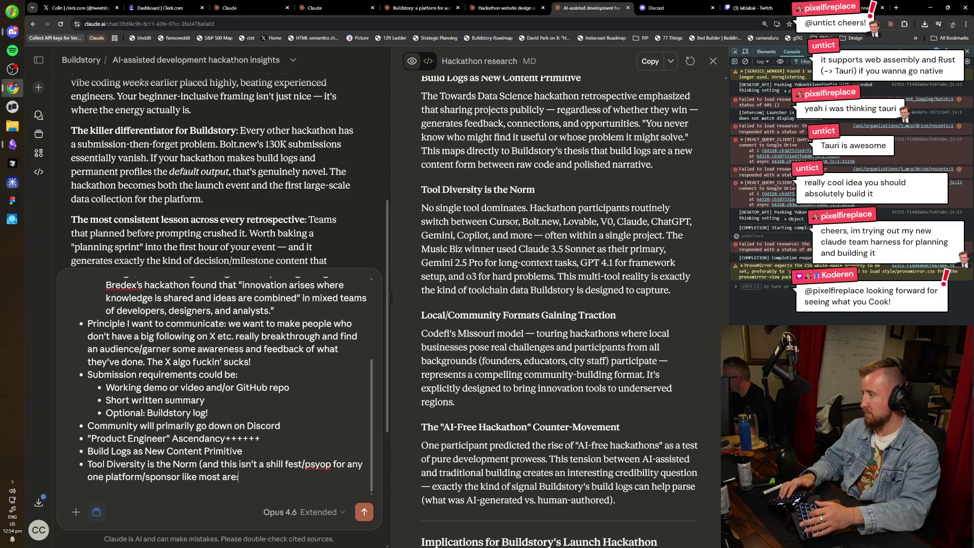
{"action": "type", "text": "(we hav"}
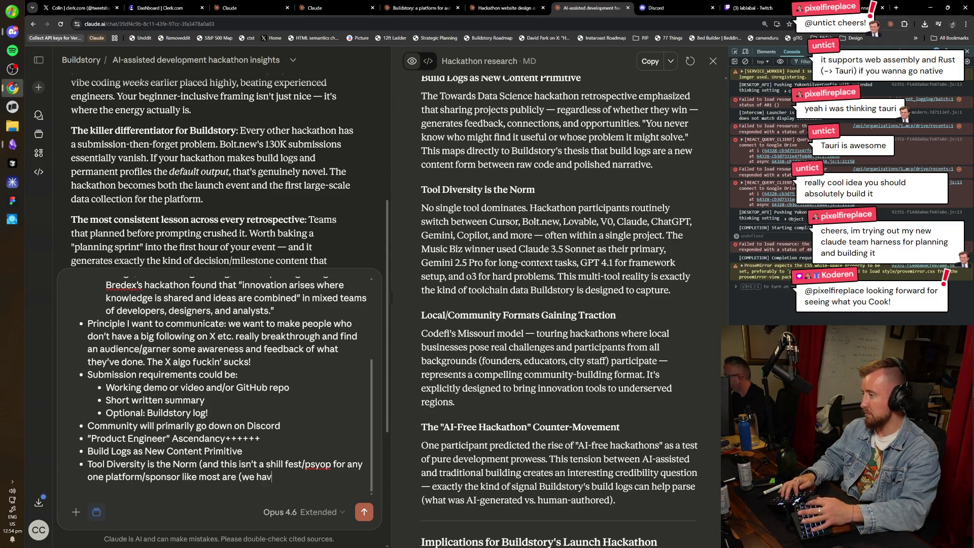
{"action": "type", "text": "ve nothing to sell "}
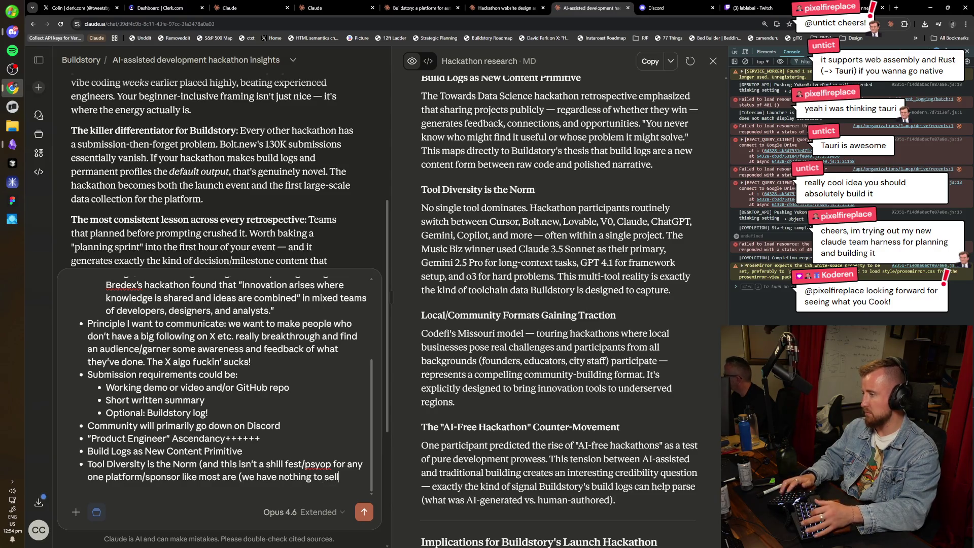
{"action": "type", "text": "anyone))"}
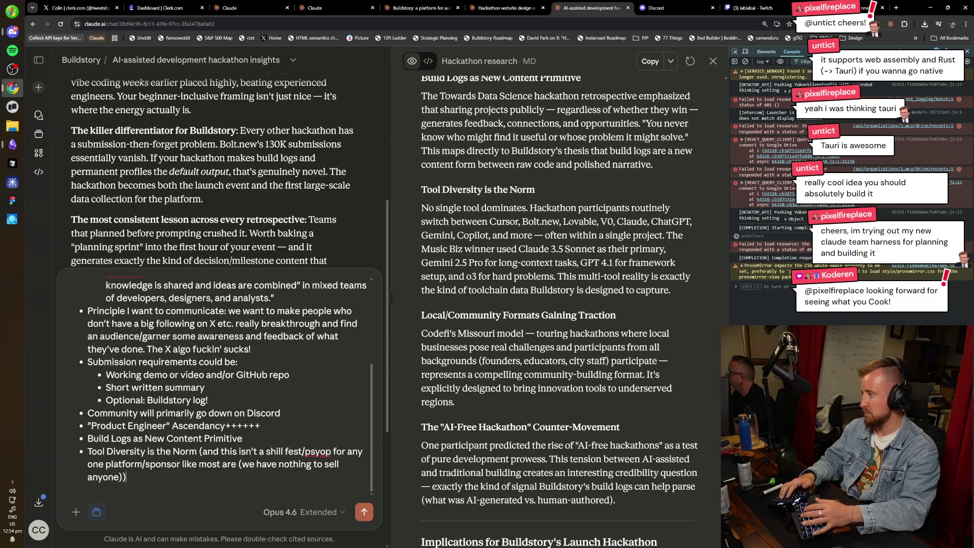
{"action": "key", "text": "Return"}
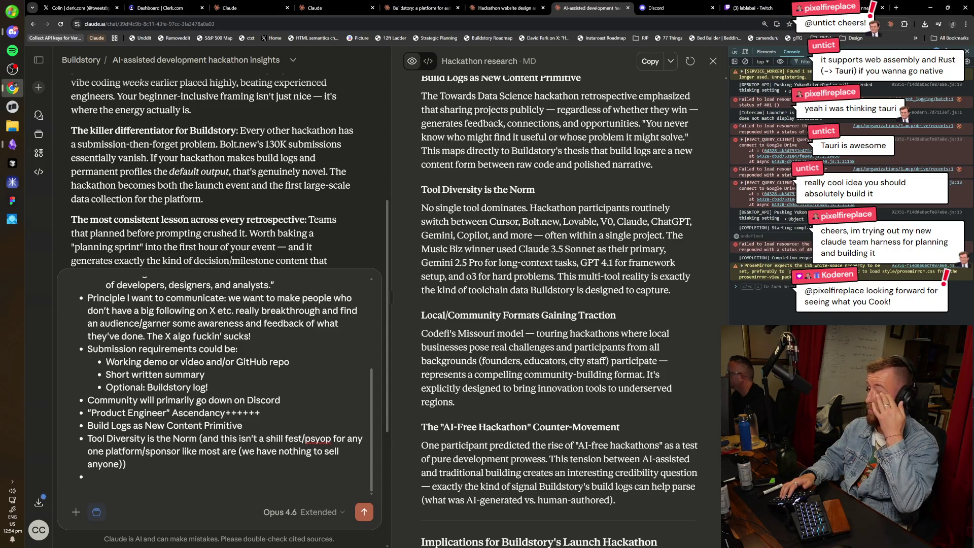
{"action": "scroll", "coordinate": [557, 304], "scroll_direction": "down", "scroll_amount": 3}
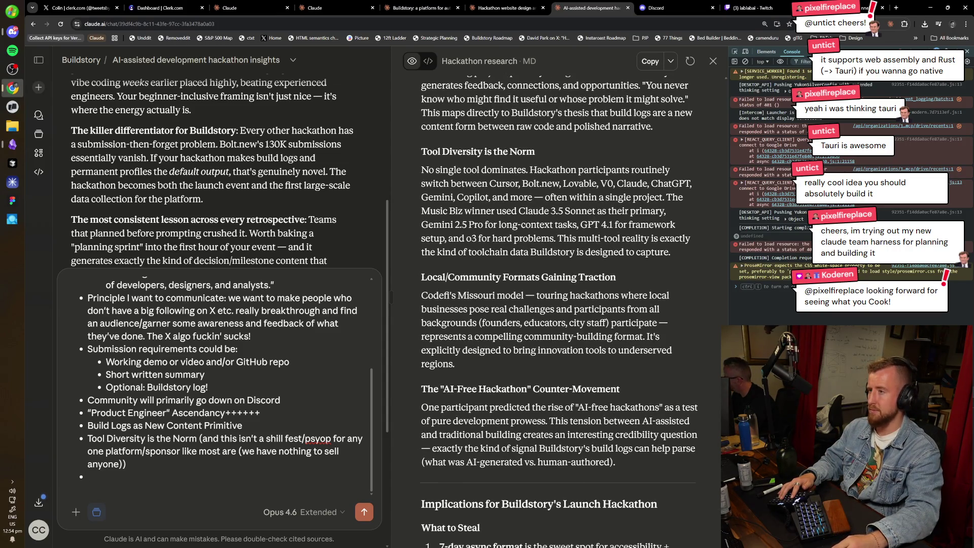
Add a bullet proposing game-jam judging with peer-to-peer commenting and voting on submissions, then switch to Discord.
{"action": "scroll", "coordinate": [587, 410], "scroll_direction": "down", "scroll_amount": 3}
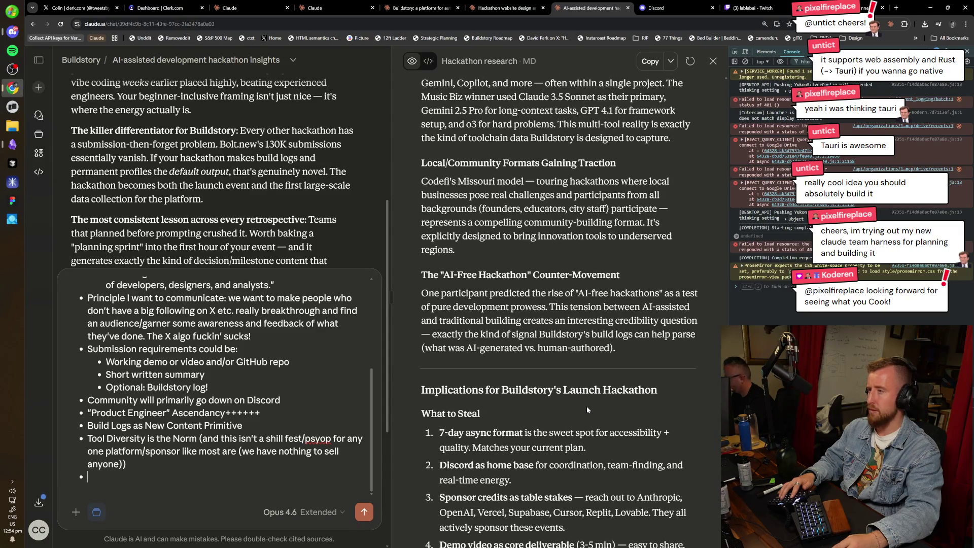
{"action": "scroll", "coordinate": [588, 409], "scroll_direction": "down", "scroll_amount": 5}
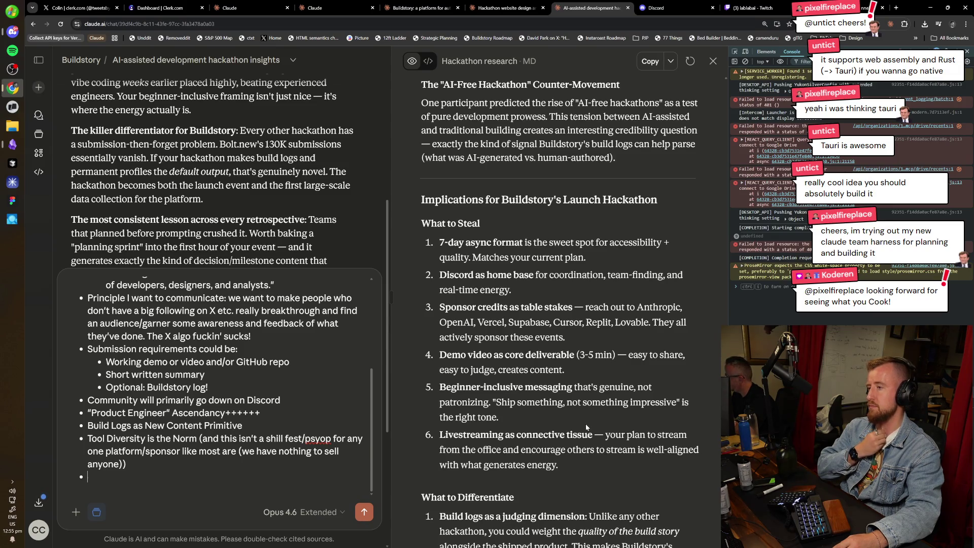
{"action": "scroll", "coordinate": [588, 434], "scroll_direction": "down", "scroll_amount": 1}
{"action": "scroll", "coordinate": [588, 442], "scroll_direction": "down", "scroll_amount": 1}
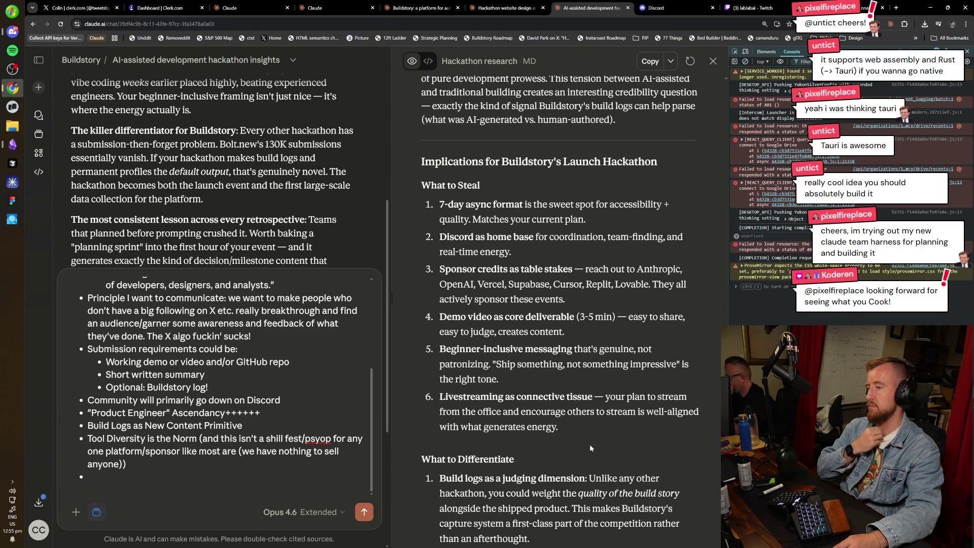
{"action": "type", "text": "Consider game jam judging as a format:"}
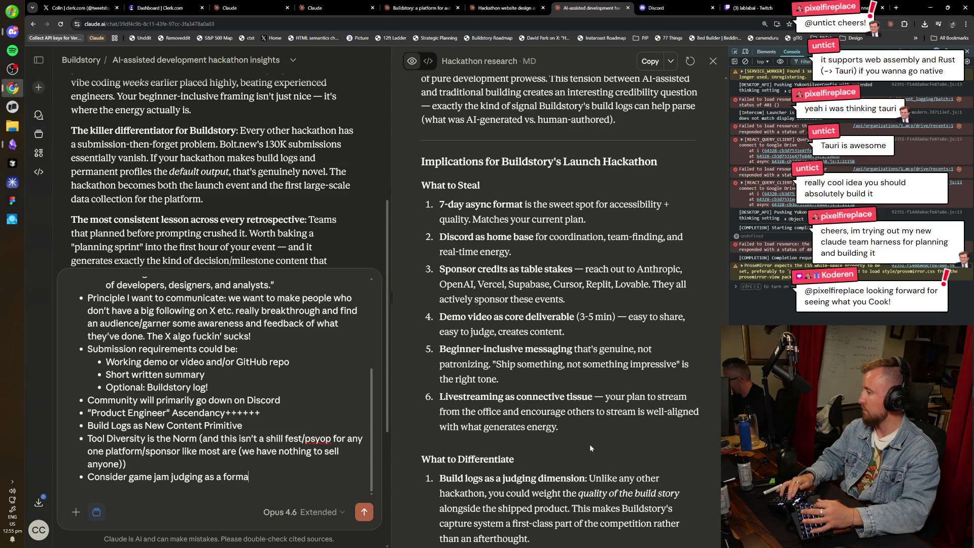
{"action": "type", "text": " users can comment on"}
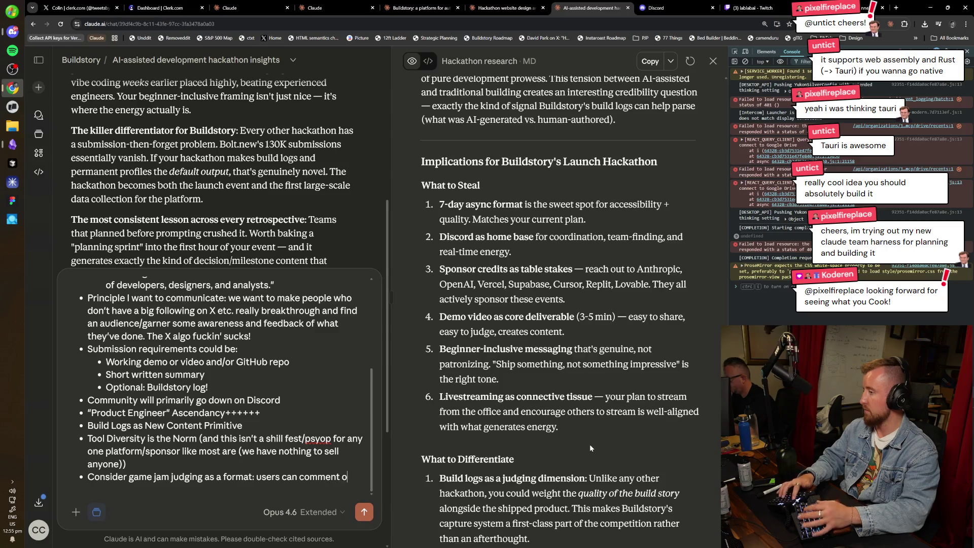
{"action": "key", "text": "BackSpace"}
{"action": "type", "text": "and v"}
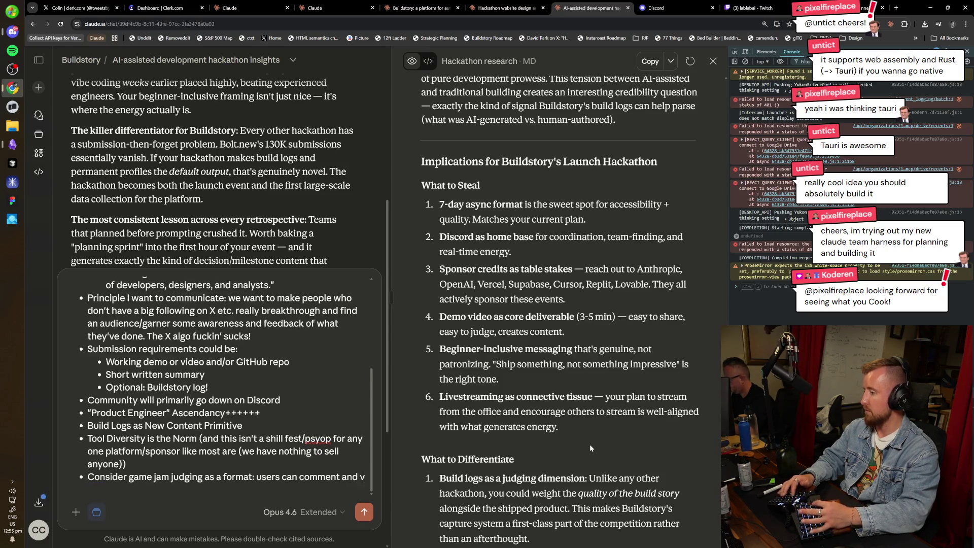
{"action": "type", "text": "ote on video submissions"}
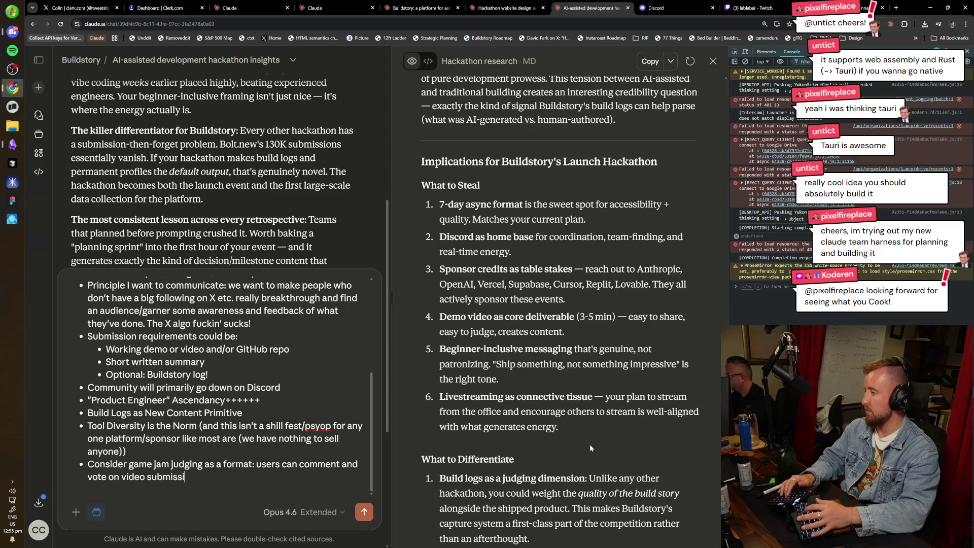
{"action": "key", "text": "ctrl+BackSpace"}
{"action": "key", "text": "ctrl+BackSpace"}
{"action": "type", "text": "submi"}
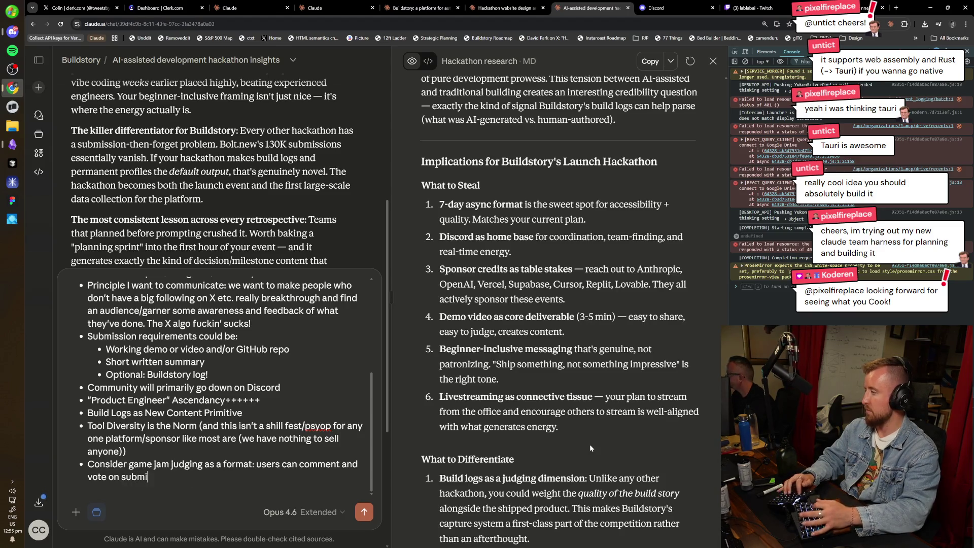
{"action": "type", "text": "ssions peer tto peer style (talk to Badcop, she know"}
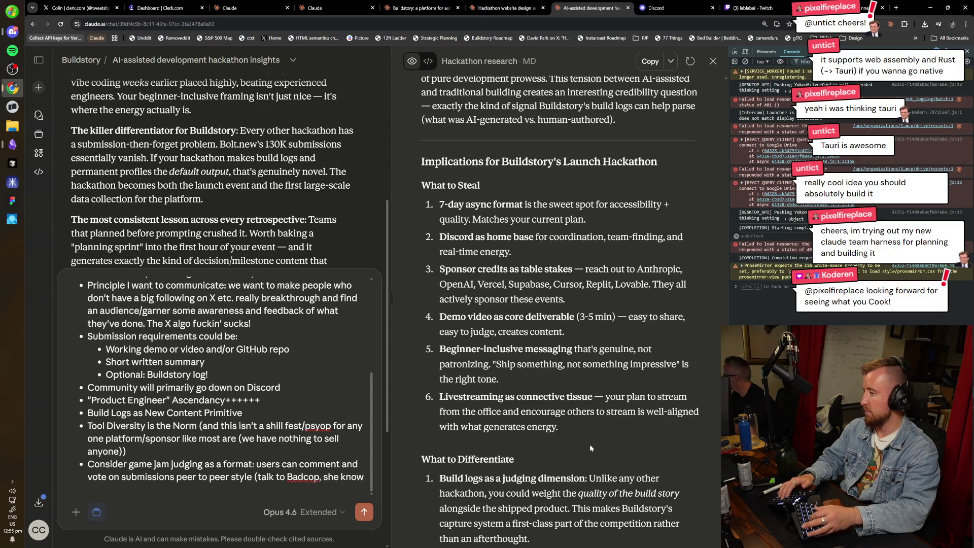
{"action": "type", "text": "s a lot about"}
{"action": "type", "text": " thjis"}
{"action": "type", "text": "s)"}
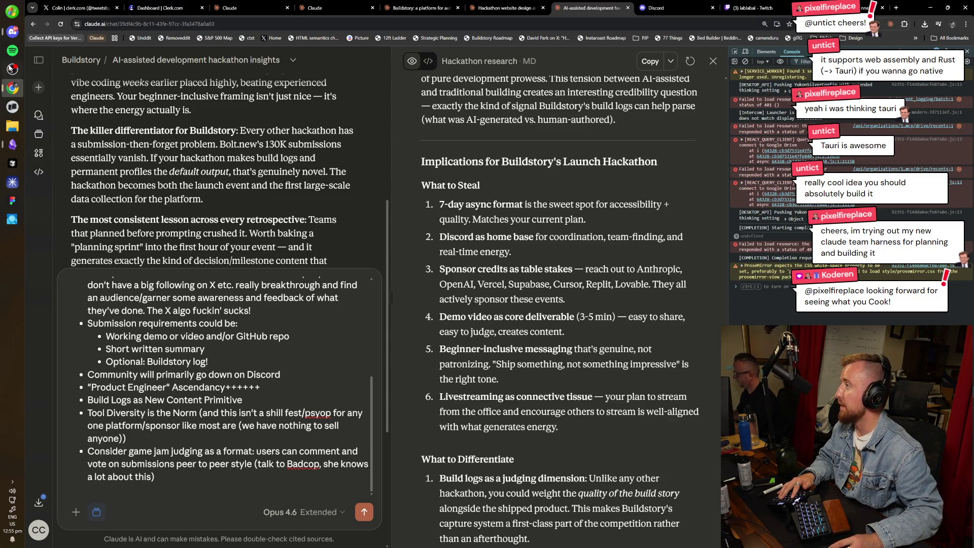
{"action": "left_click", "coordinate": [12, 33]}
{"action": "left_click", "coordinate": [11, 33]}
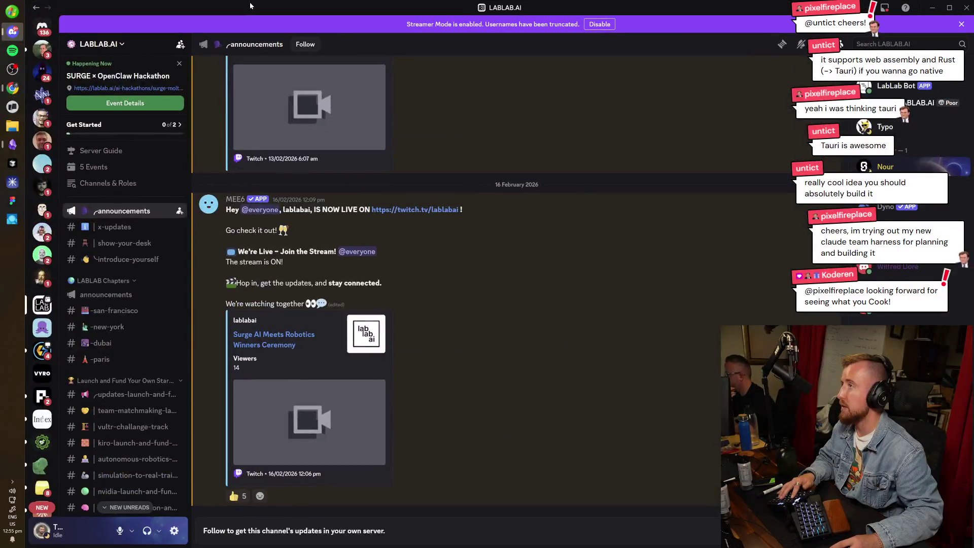
Minimise Discord to return to the Claude chat showing the hackathon draft.
{"action": "left_click", "coordinate": [11, 32]}
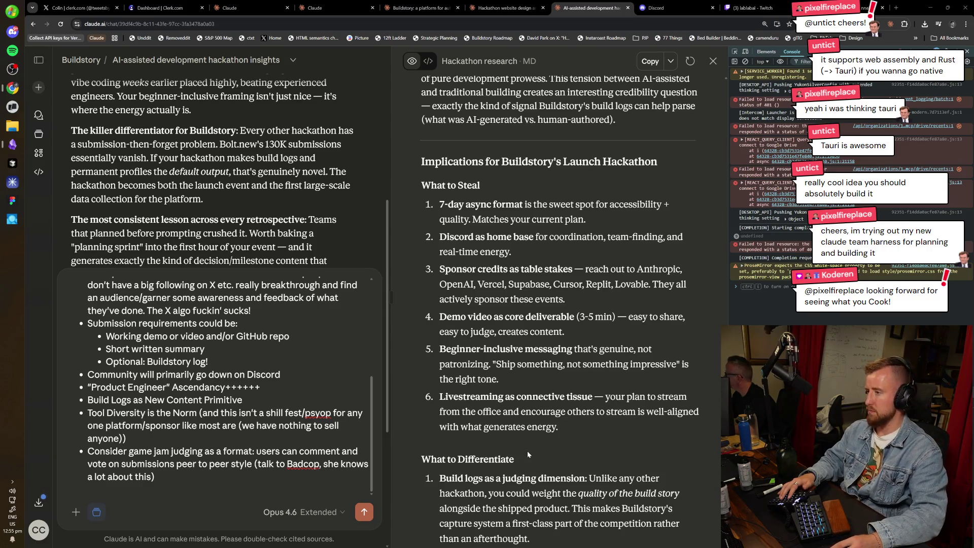
Scroll through the finished hackathon draft and send it to Claude, then read the reply.
{"action": "scroll", "coordinate": [527, 451], "scroll_direction": "down", "scroll_amount": 1}
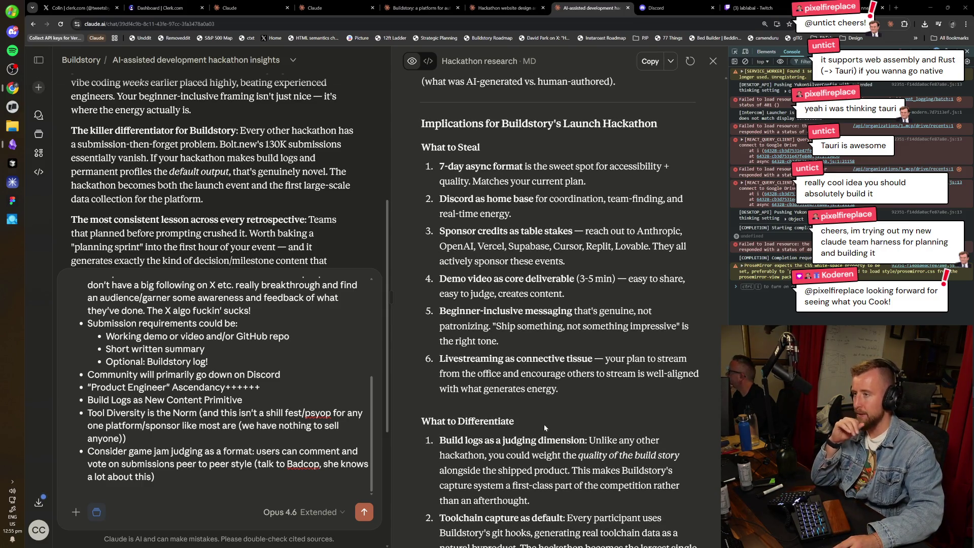
{"action": "scroll", "coordinate": [557, 312], "scroll_direction": "down", "scroll_amount": 2}
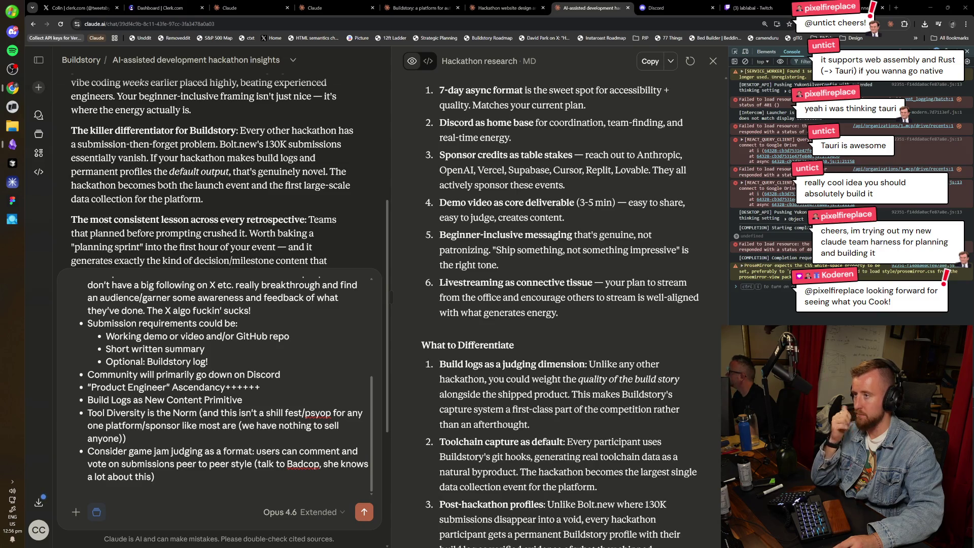
{"action": "scroll", "coordinate": [568, 353], "scroll_direction": "down", "scroll_amount": 3}
{"action": "scroll", "coordinate": [568, 354], "scroll_direction": "down", "scroll_amount": 3}
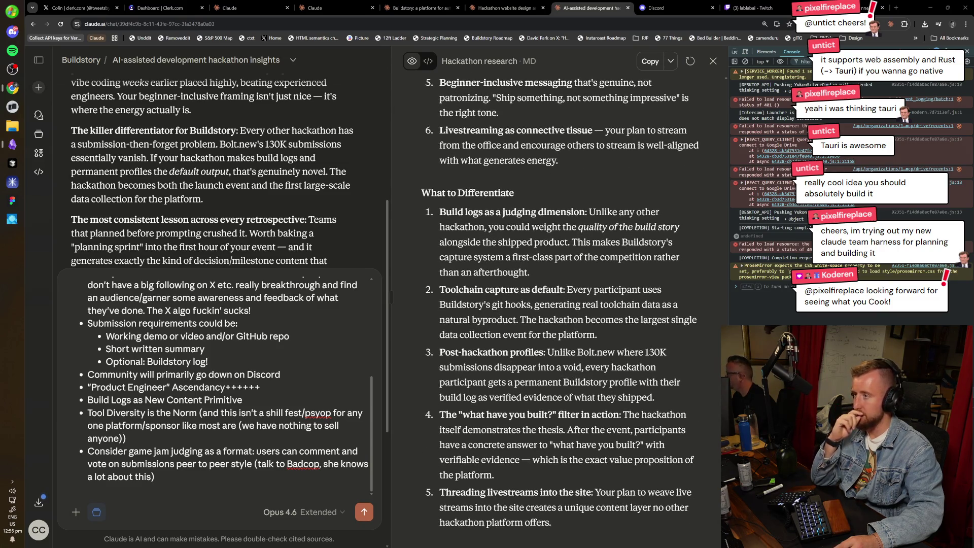
{"action": "scroll", "coordinate": [572, 363], "scroll_direction": "down", "scroll_amount": 3}
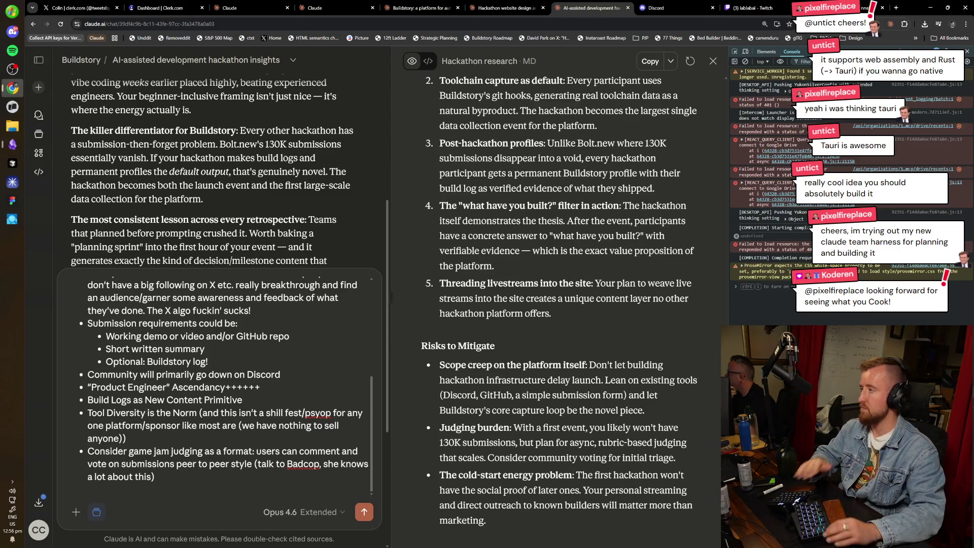
{"action": "key", "text": "Return"}
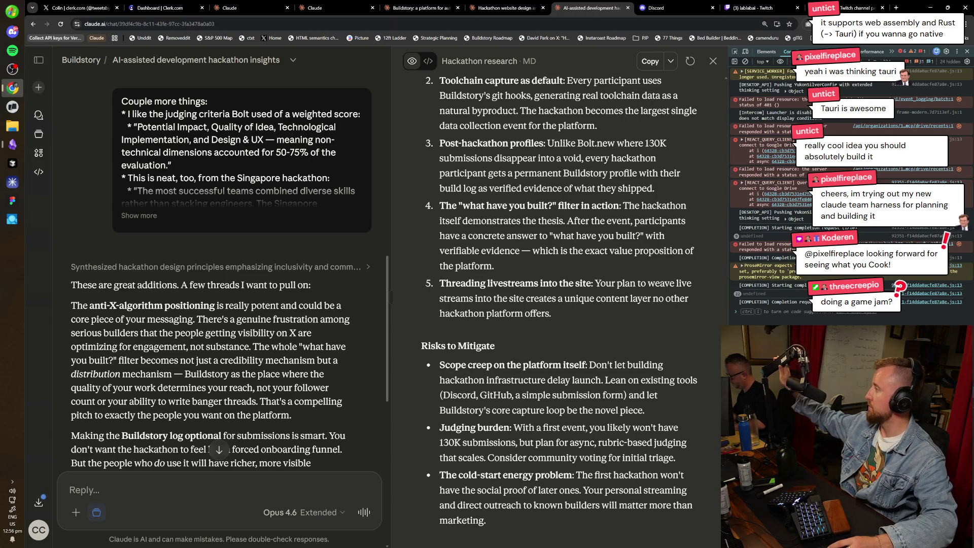
{"action": "scroll", "coordinate": [85, 412], "scroll_direction": "down", "scroll_amount": 1}
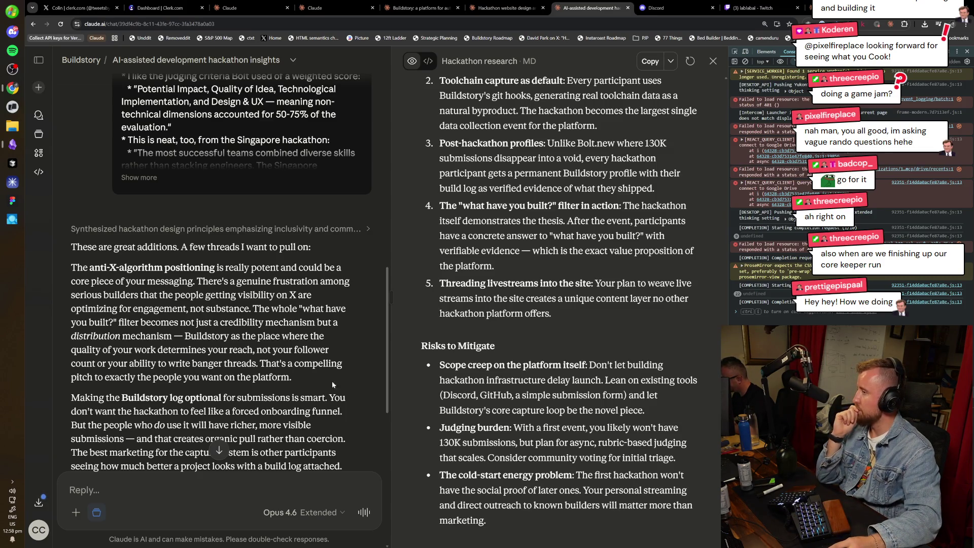
{"action": "scroll", "coordinate": [339, 386], "scroll_direction": "down", "scroll_amount": 1}
{"action": "left_click", "coordinate": [505, 7]}
{"action": "left_click", "coordinate": [612, 4]}
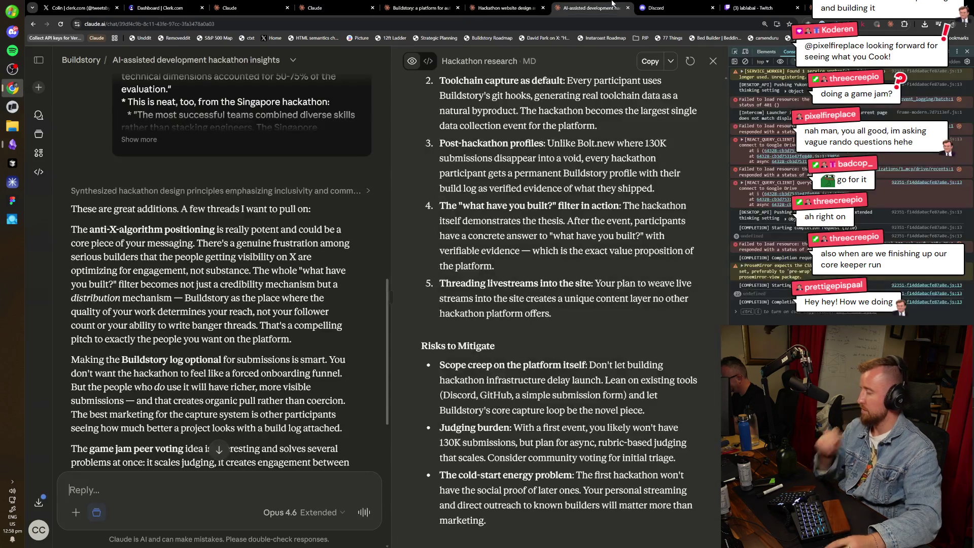
Load itch.io in a new tab and open Developer Logs in a background tab.
{"action": "key", "text": "ctrl+t"}
{"action": "type", "text": "itch.io"}
{"action": "key", "text": "Return"}
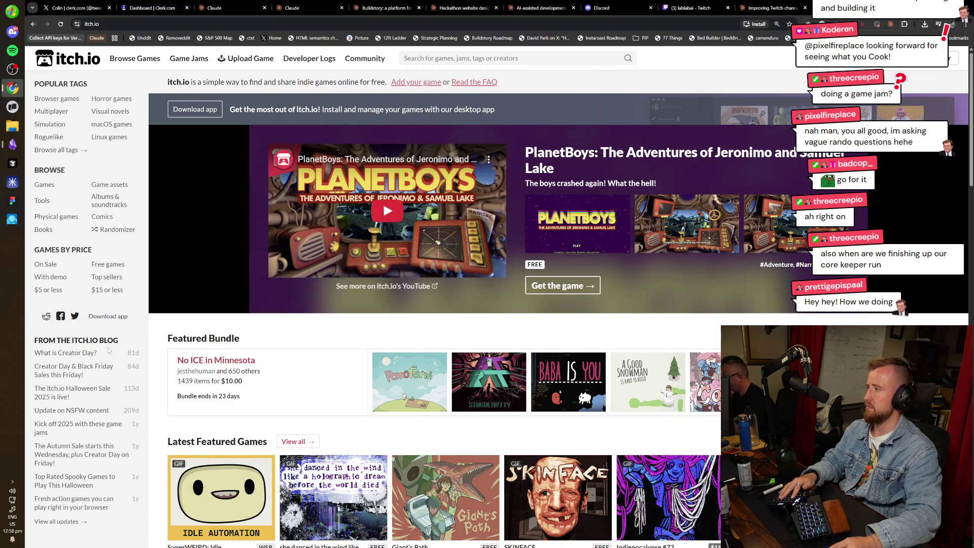
{"action": "middle_click", "coordinate": [292, 62]}
Browse the featured games on the itch.io home page, then go to the login page.
{"action": "scroll", "coordinate": [202, 304], "scroll_direction": "down", "scroll_amount": 3}
{"action": "scroll", "coordinate": [107, 378], "scroll_direction": "up", "scroll_amount": 3}
{"action": "scroll", "coordinate": [234, 208], "scroll_direction": "down", "scroll_amount": 3}
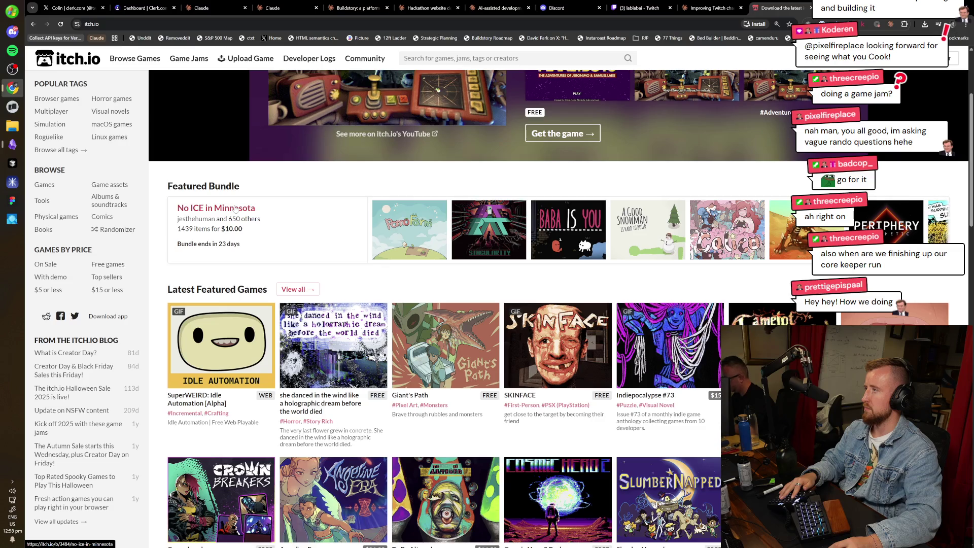
{"action": "scroll", "coordinate": [251, 262], "scroll_direction": "down", "scroll_amount": 1}
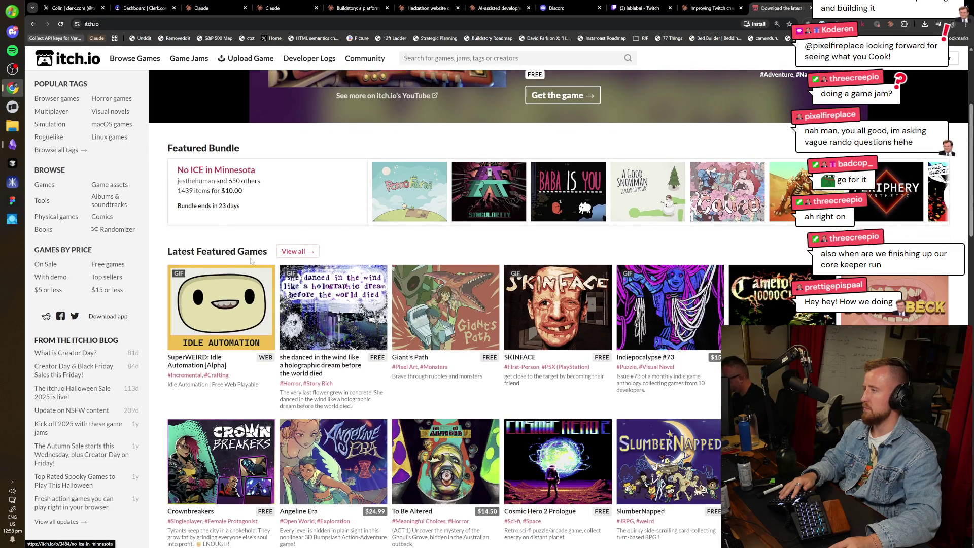
{"action": "scroll", "coordinate": [251, 261], "scroll_direction": "down", "scroll_amount": 3}
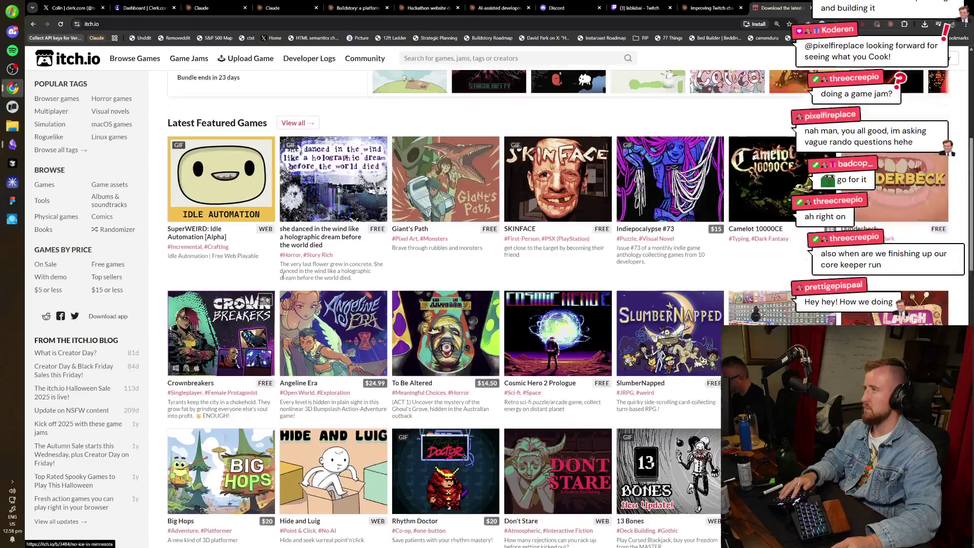
{"action": "scroll", "coordinate": [283, 275], "scroll_direction": "up", "scroll_amount": 7}
{"action": "left_click", "coordinate": [383, 202]}
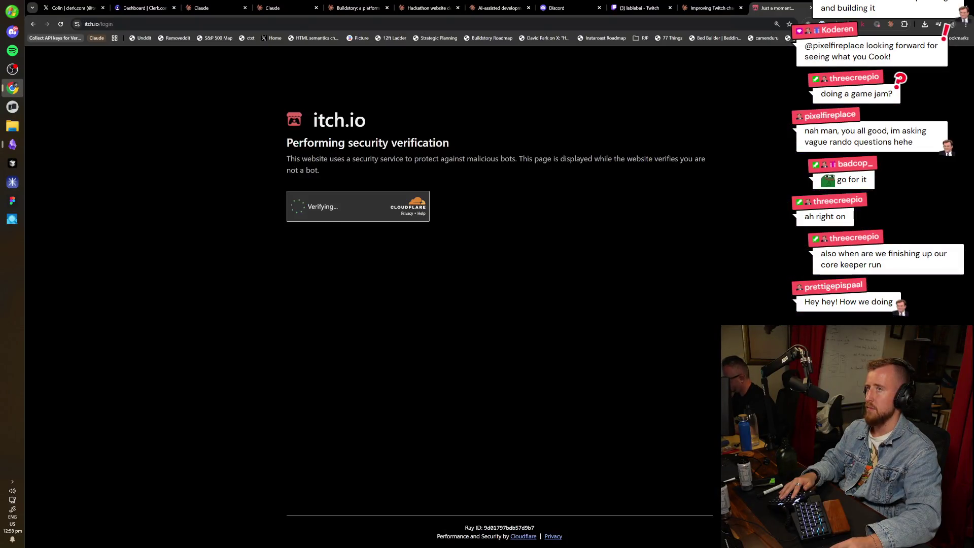
Unlock the password manager with the master password and focus the itch.io login fields.
{"action": "key", "text": "ctrl+shift+x"}
{"action": "type", "text": "•••••••••••••••••"}
{"action": "key", "text": "Return"}
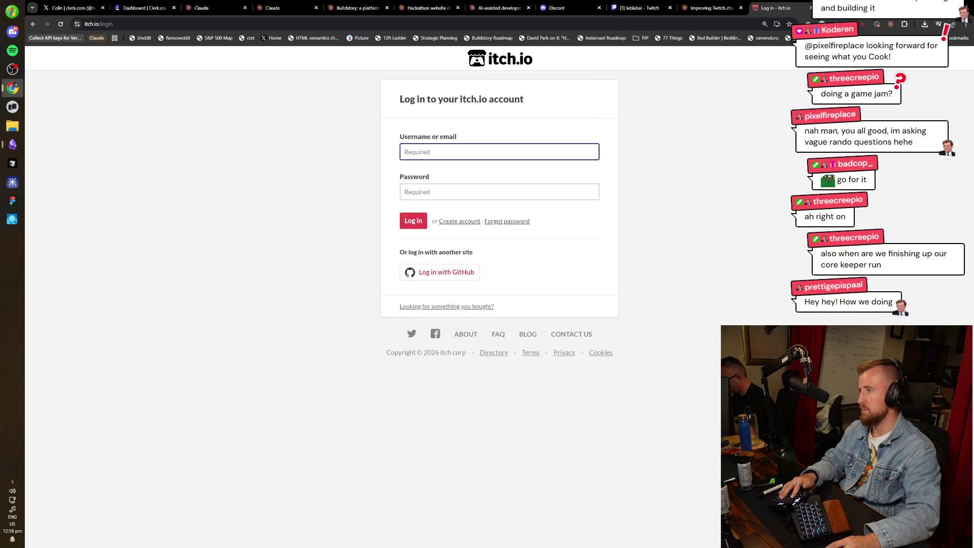
{"action": "left_click", "coordinate": [415, 185]}
{"action": "left_click", "coordinate": [441, 162]}
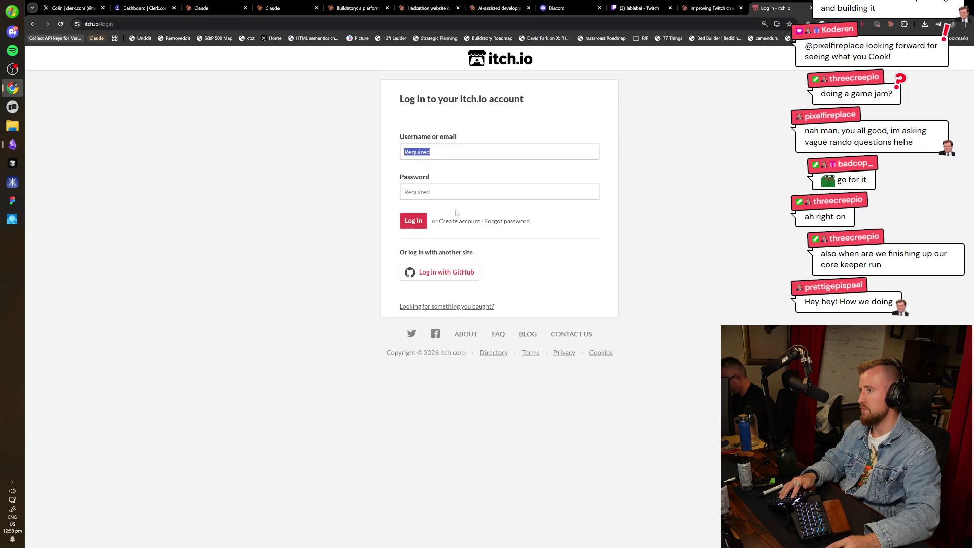
Autofill the saved itch.io username and password into the login form.
{"action": "key", "text": "ctrl+shift+x"}
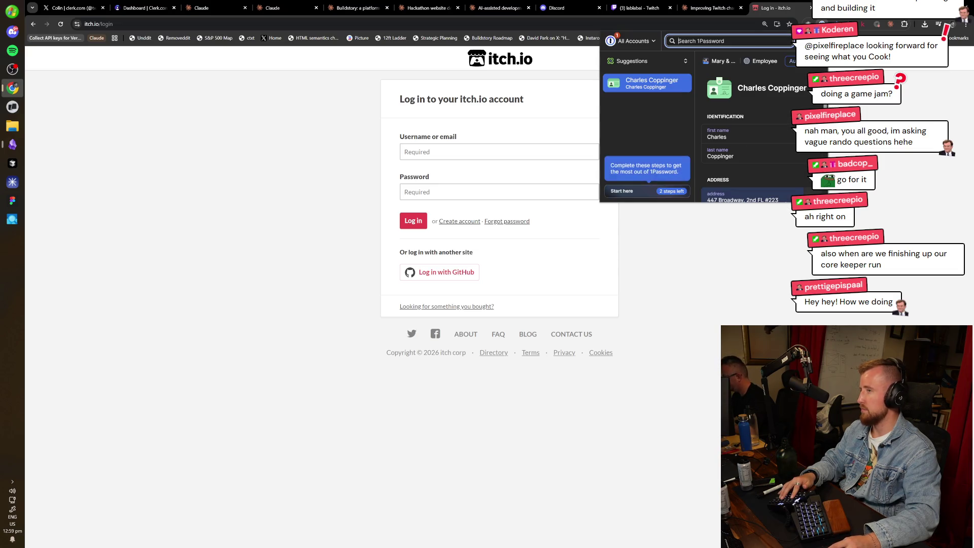
{"action": "key", "text": "Return"}
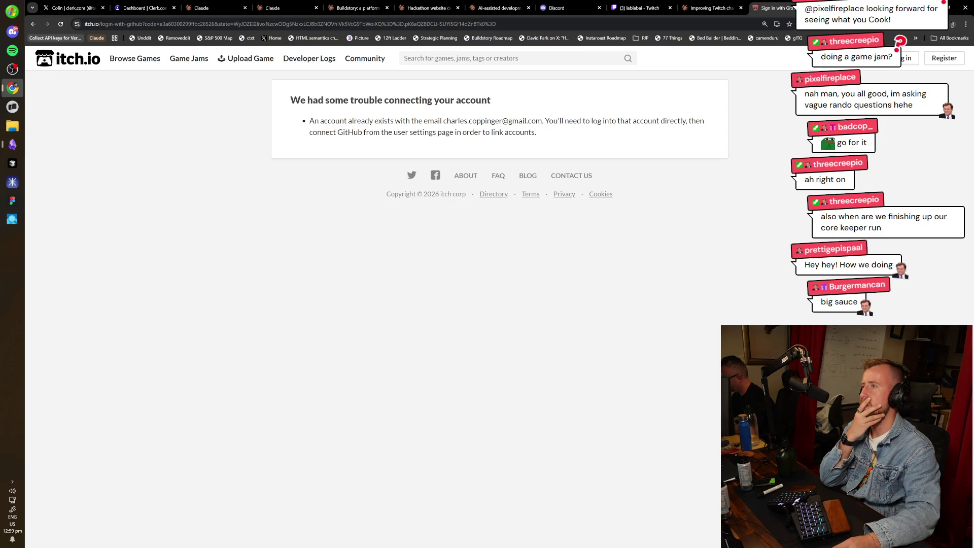
{"action": "left_click", "coordinate": [908, 58]}
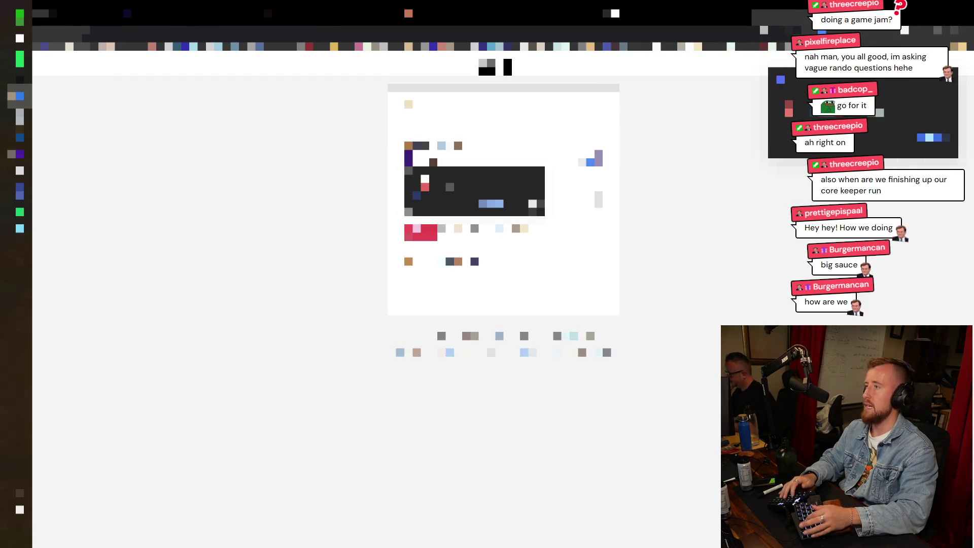
{"action": "key", "text": "Return"}
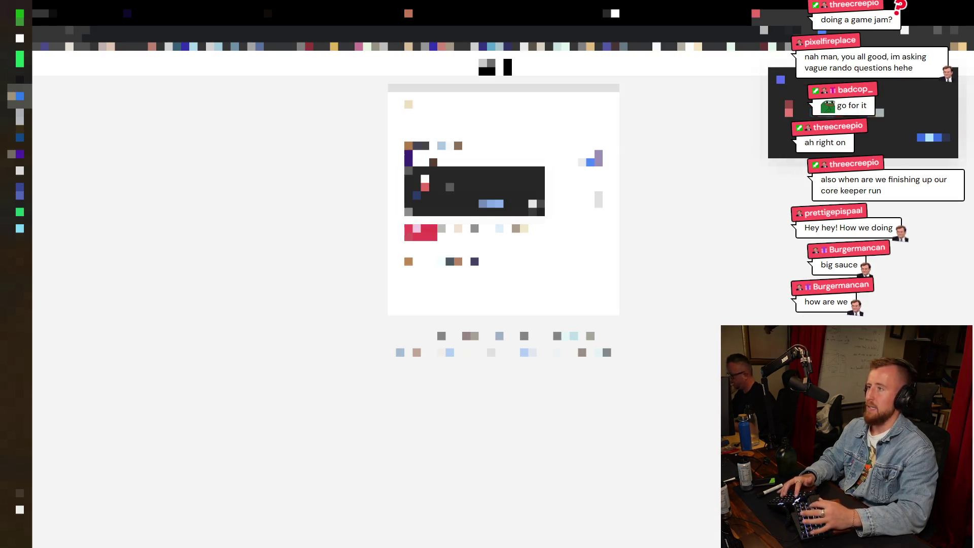
{"action": "key", "text": "Return"}
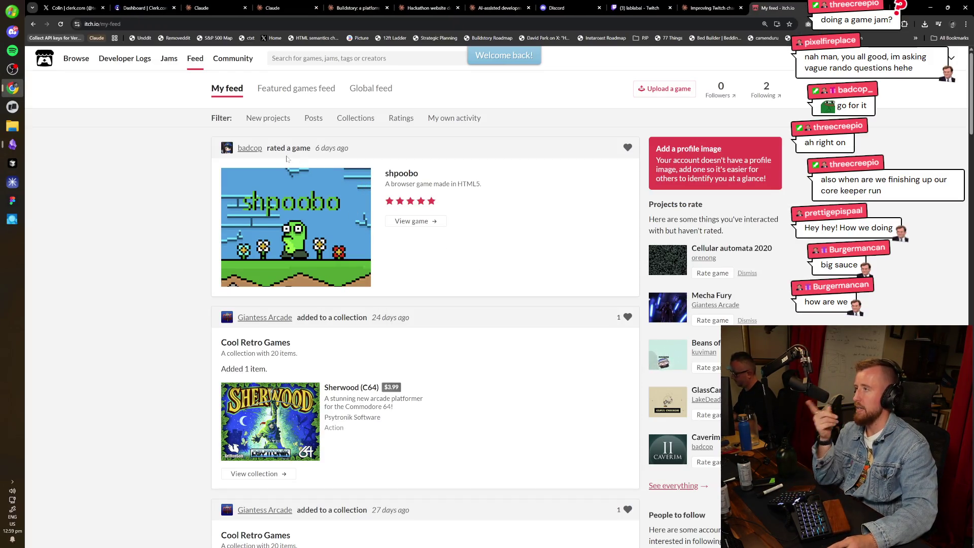
{"action": "scroll", "coordinate": [202, 337], "scroll_direction": "down", "scroll_amount": 2}
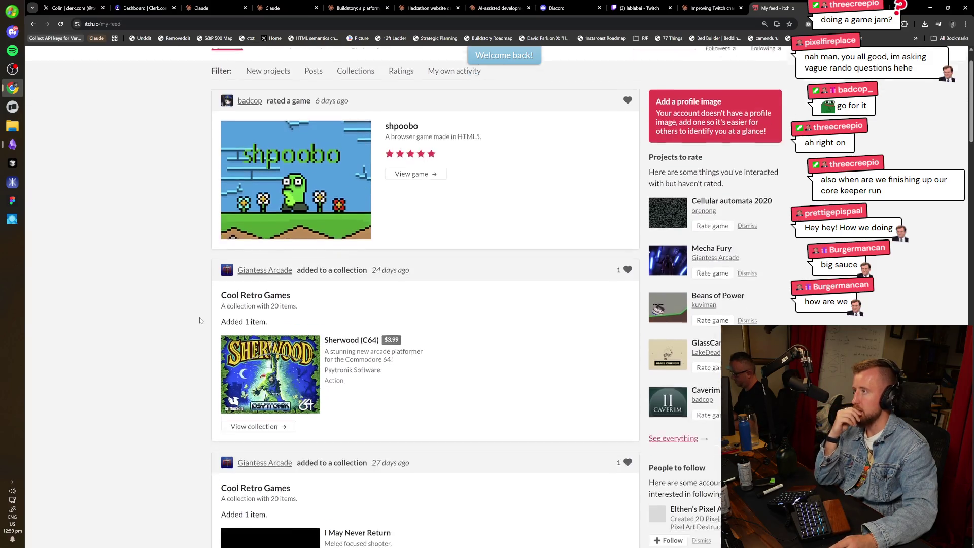
{"action": "scroll", "coordinate": [204, 321], "scroll_direction": "down", "scroll_amount": 10}
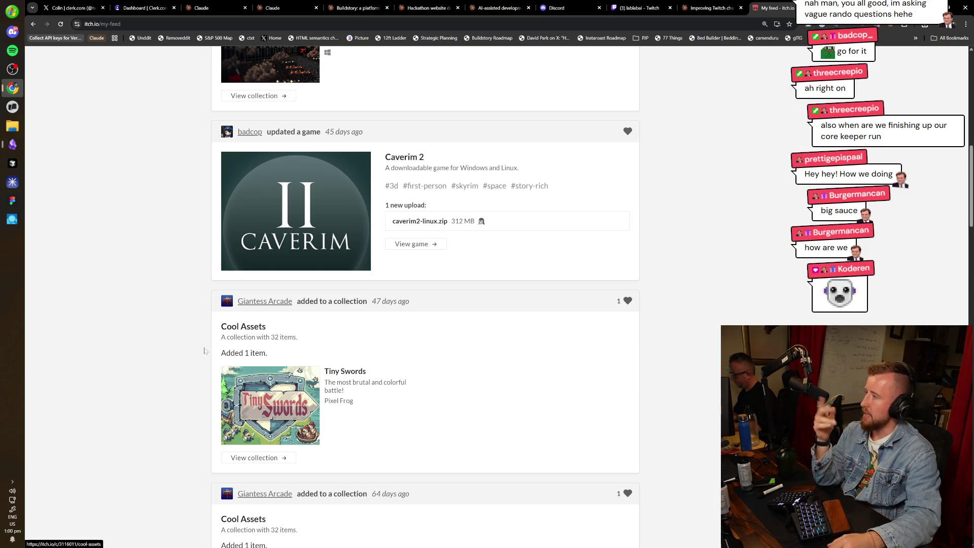
{"action": "scroll", "coordinate": [188, 369], "scroll_direction": "down", "scroll_amount": 3}
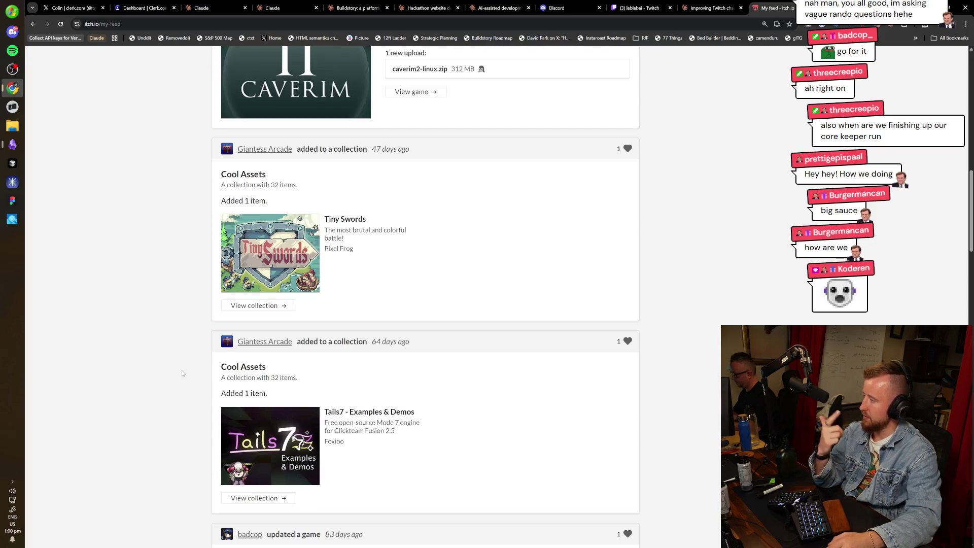
{"action": "scroll", "coordinate": [187, 369], "scroll_direction": "down", "scroll_amount": 12}
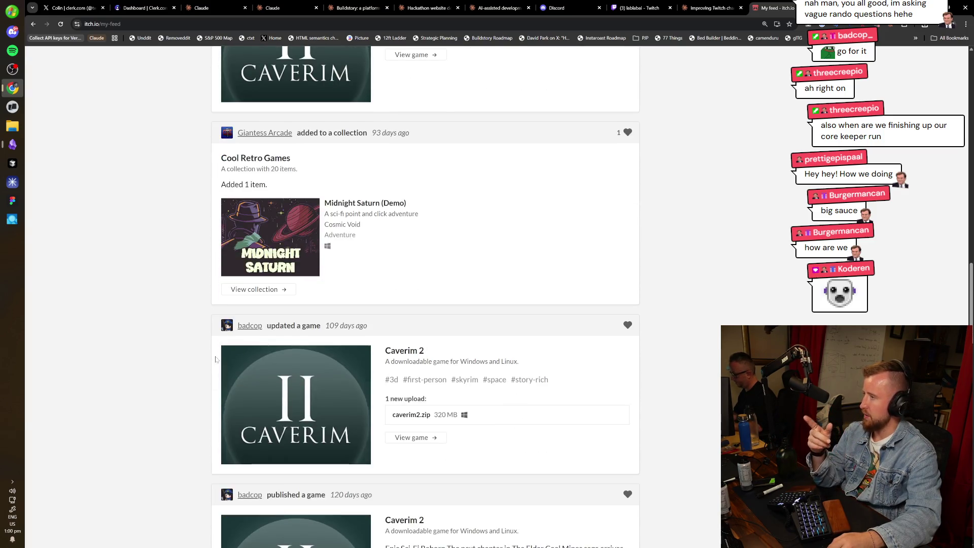
{"action": "scroll", "coordinate": [216, 359], "scroll_direction": "down", "scroll_amount": 8}
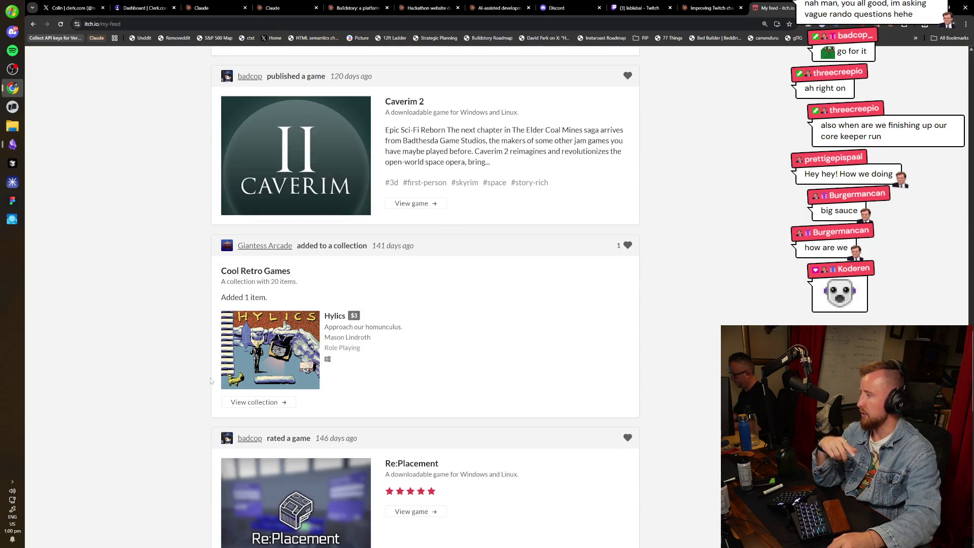
{"action": "scroll", "coordinate": [217, 385], "scroll_direction": "down", "scroll_amount": 4}
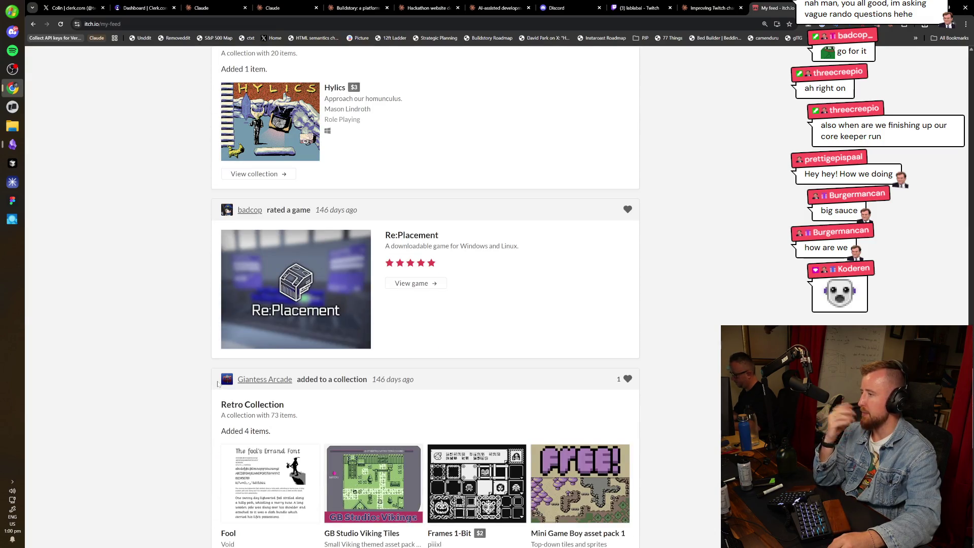
{"action": "scroll", "coordinate": [217, 384], "scroll_direction": "down", "scroll_amount": 3}
{"action": "scroll", "coordinate": [218, 375], "scroll_direction": "down", "scroll_amount": 15}
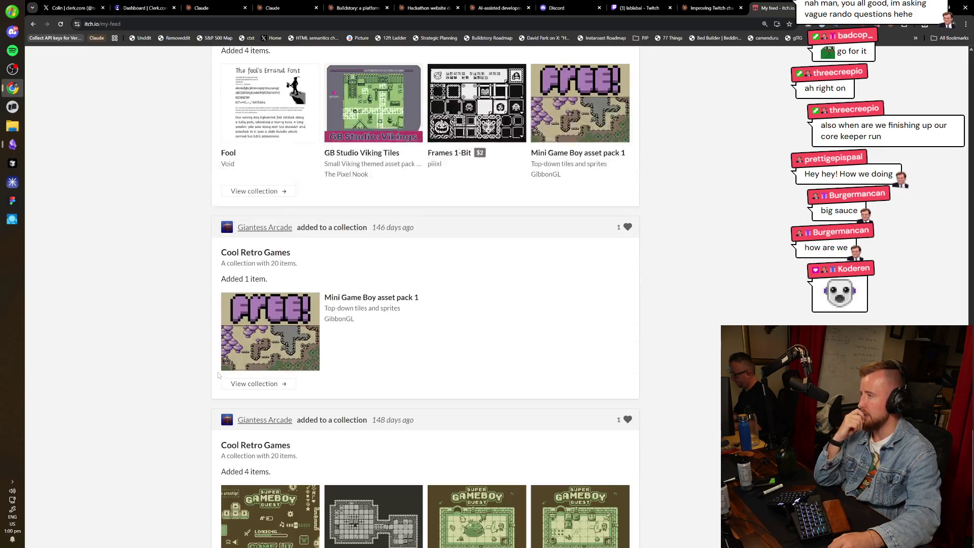
{"action": "scroll", "coordinate": [250, 136], "scroll_direction": "up", "scroll_amount": 20}
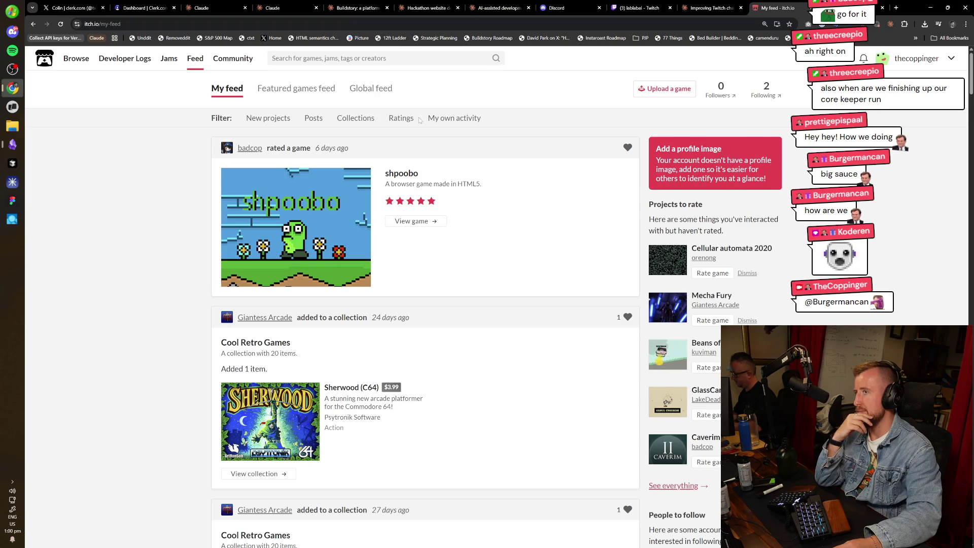
{"action": "left_click", "coordinate": [370, 89]}
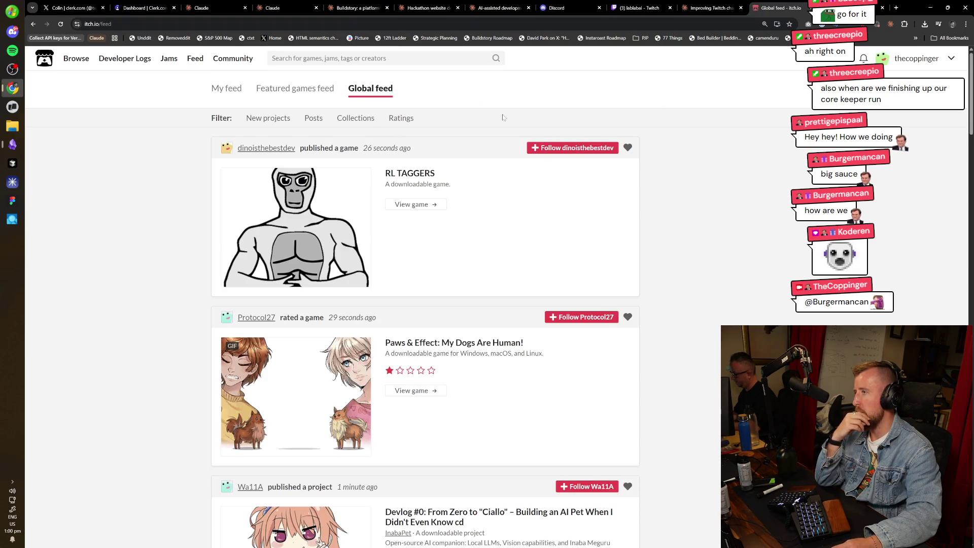
{"action": "left_click", "coordinate": [33, 23]}
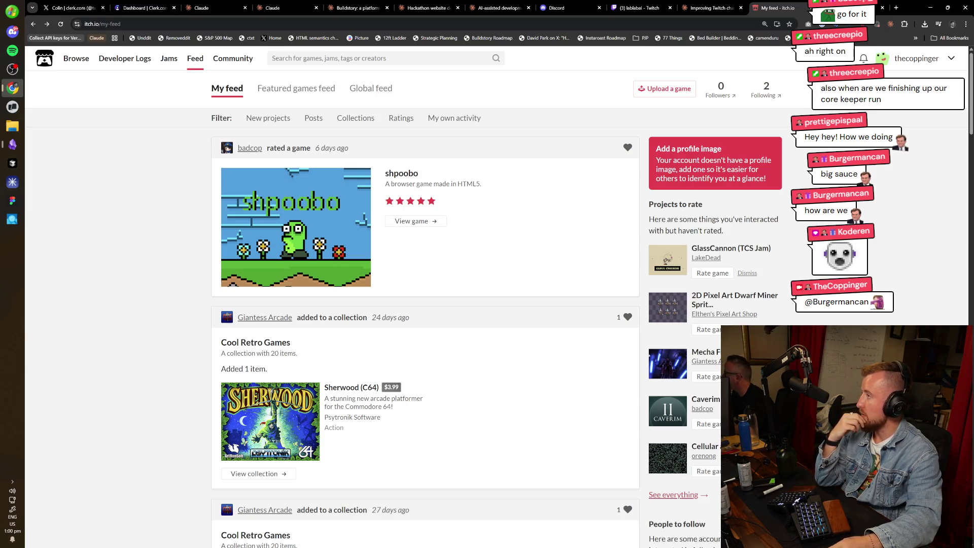
{"action": "scroll", "coordinate": [149, 257], "scroll_direction": "down", "scroll_amount": 10}
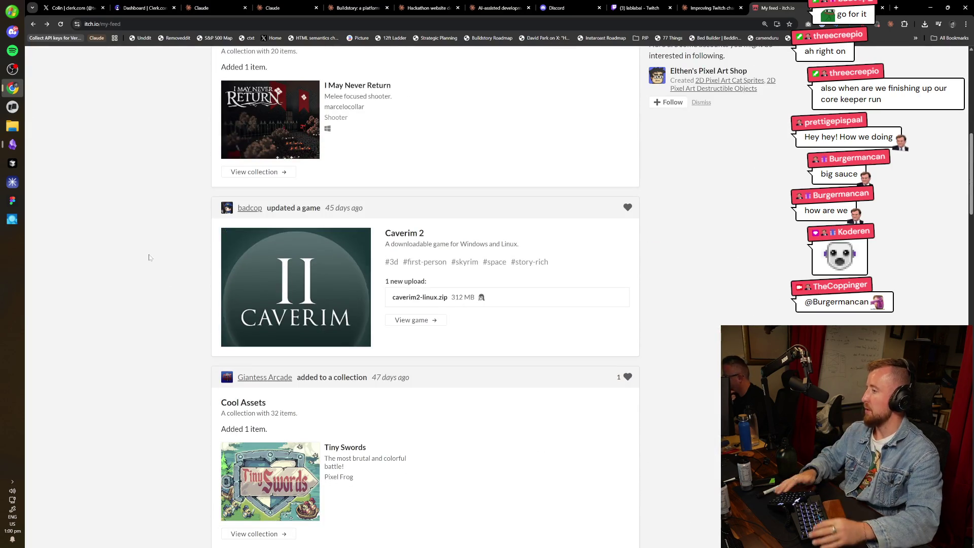
{"action": "key", "text": "ctrl+t"}
Search for 'corekeeper' and open the Core Keeper Steam store page.
{"action": "type", "text": "corekeeper"}
{"action": "key", "text": "Return"}
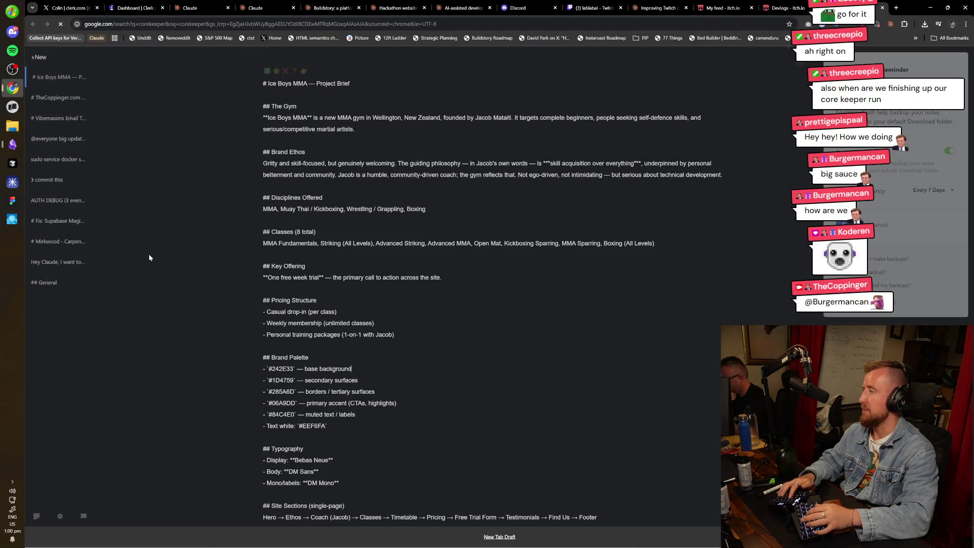
{"action": "key", "text": "Tab"}
{"action": "key", "text": "Tab"}
{"action": "key", "text": "Tab"}
{"action": "key", "text": "shift+Tab"}
{"action": "key", "text": "Return"}
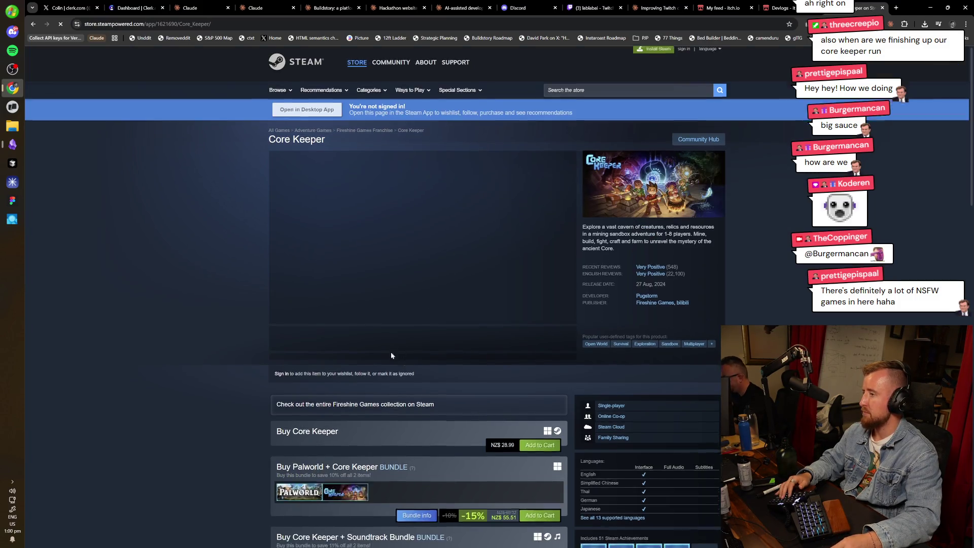
{"action": "scroll", "coordinate": [401, 363], "scroll_direction": "down", "scroll_amount": 15}
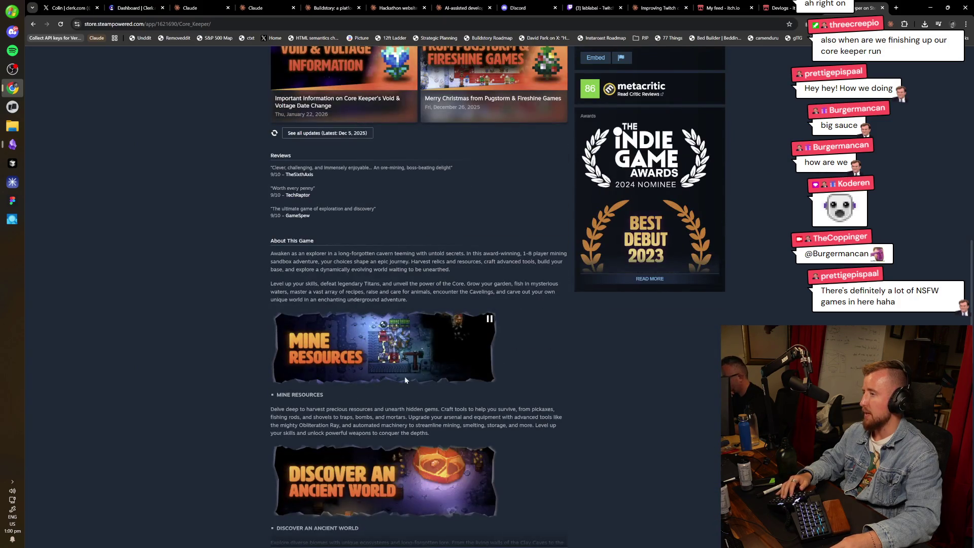
{"action": "scroll", "coordinate": [517, 391], "scroll_direction": "down", "scroll_amount": 5}
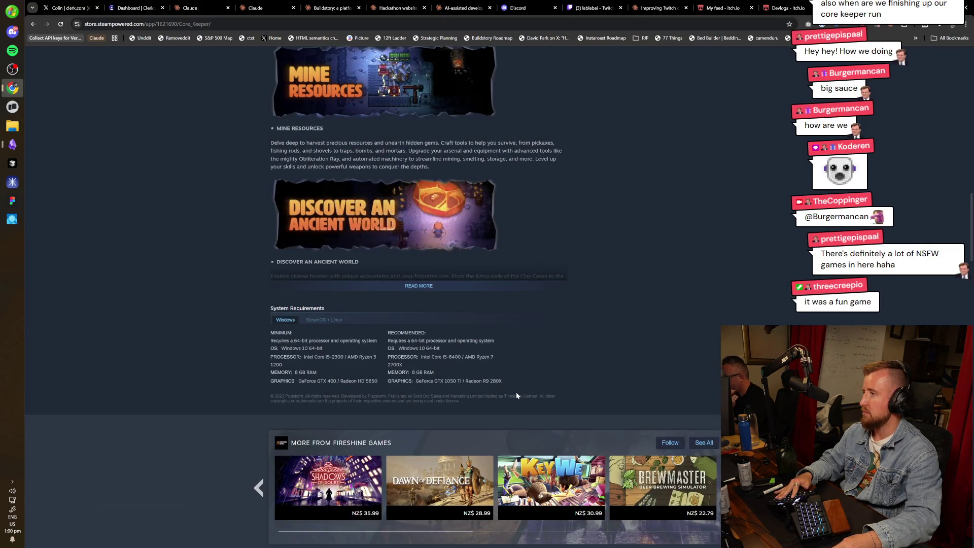
{"action": "scroll", "coordinate": [578, 374], "scroll_direction": "up", "scroll_amount": 20}
View Core Keeper's screenshots full-size, including the spider boss and coral shots, then close the viewer.
{"action": "left_click", "coordinate": [378, 345]}
{"action": "mouse_move", "coordinate": [649, 281]}
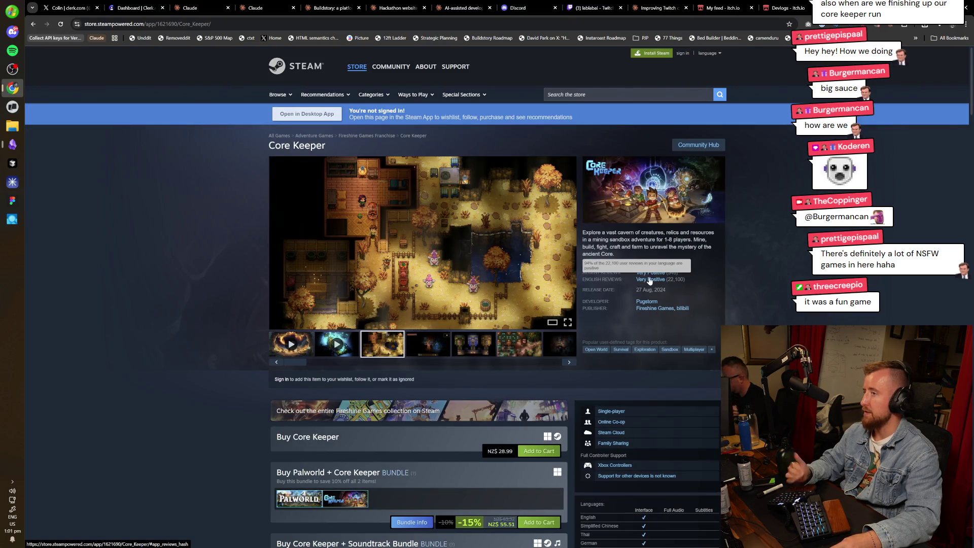
{"action": "mouse_move", "coordinate": [570, 235]}
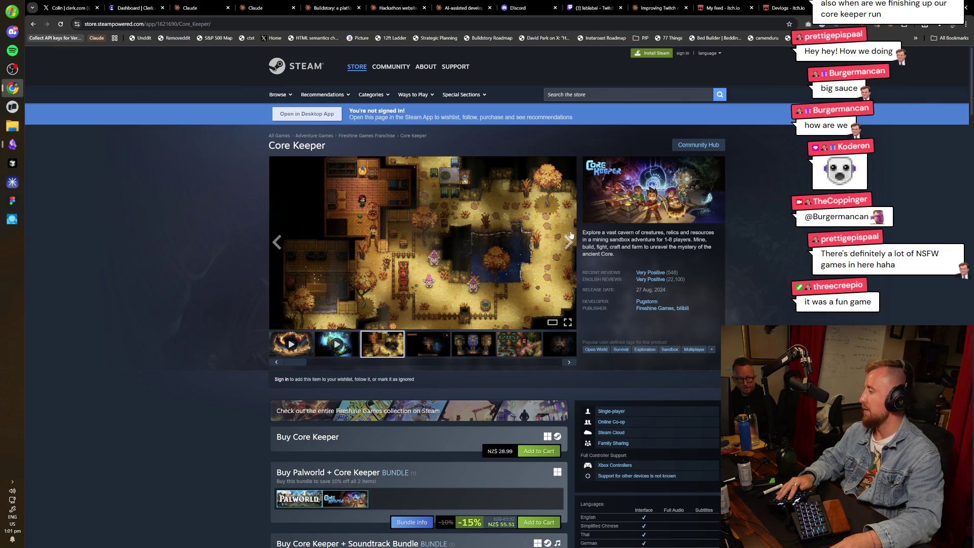
{"action": "left_click", "coordinate": [482, 221]}
{"action": "left_click", "coordinate": [482, 222]}
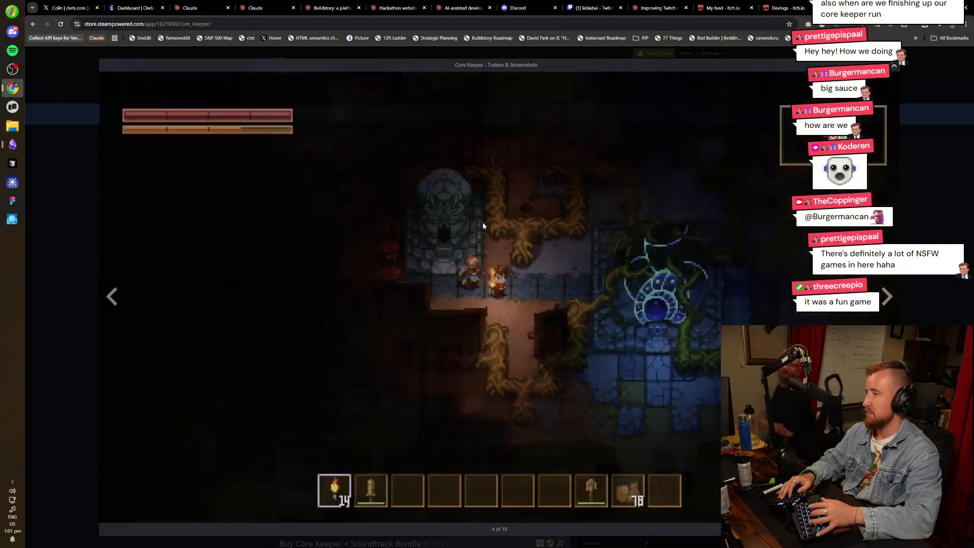
{"action": "left_click", "coordinate": [483, 222]}
{"action": "key", "text": "Right"}
{"action": "key", "text": "Right"}
{"action": "key", "text": "Right"}
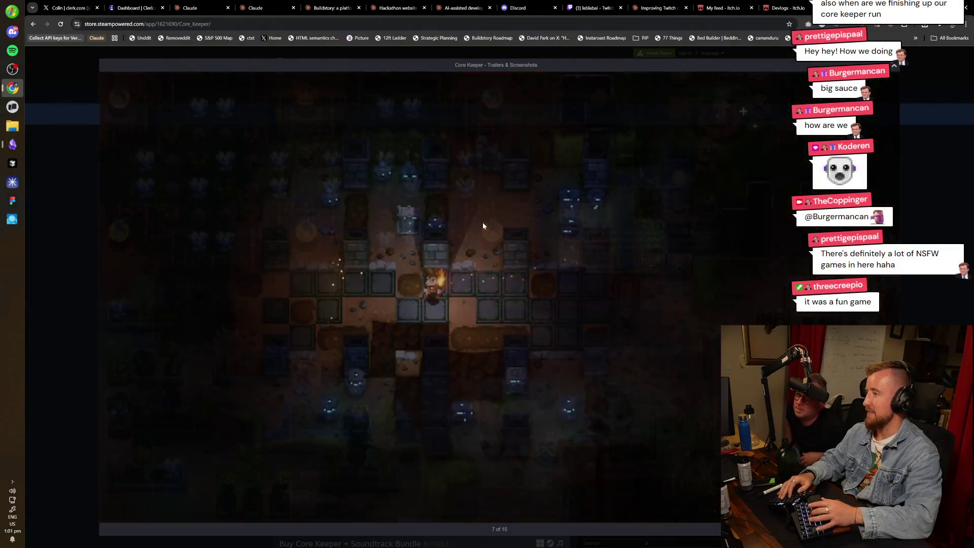
{"action": "key", "text": "Right"}
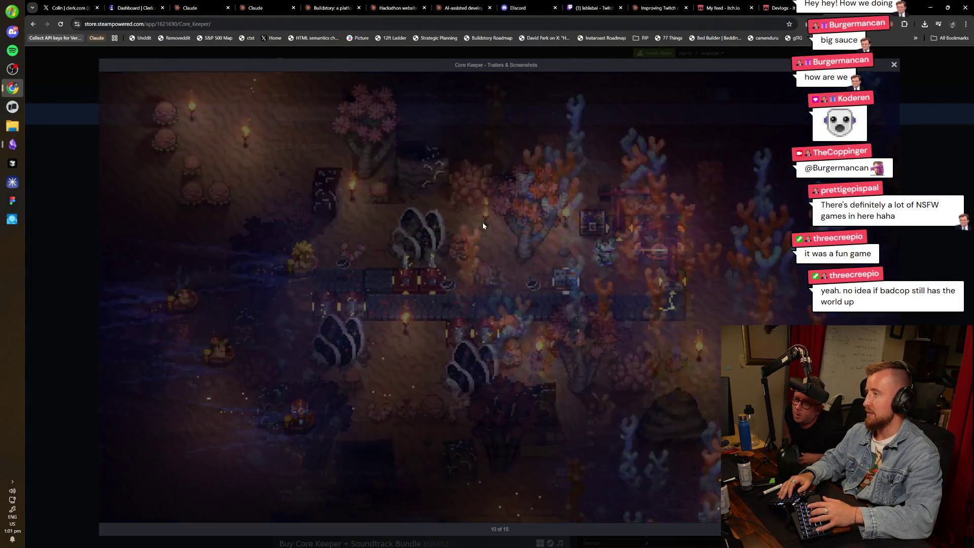
{"action": "key", "text": "Left"}
{"action": "key", "text": "Left"}
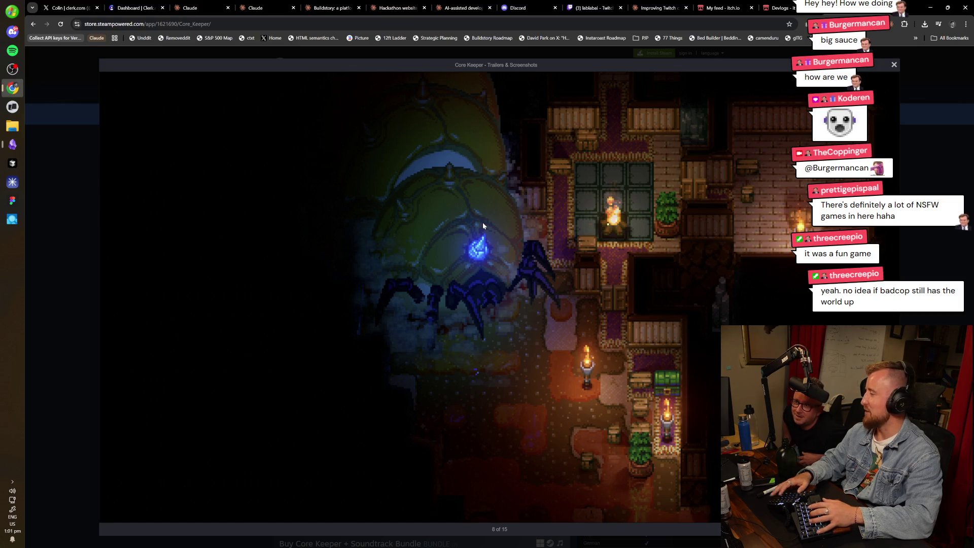
{"action": "key", "text": "Right"}
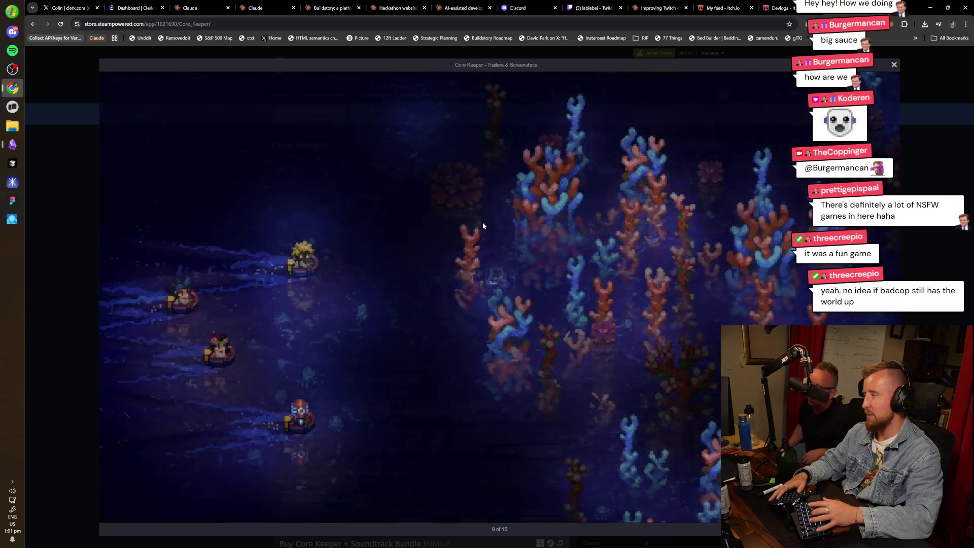
{"action": "key", "text": "Escape"}
{"action": "scroll", "coordinate": [199, 290], "scroll_direction": "down", "scroll_amount": 12}
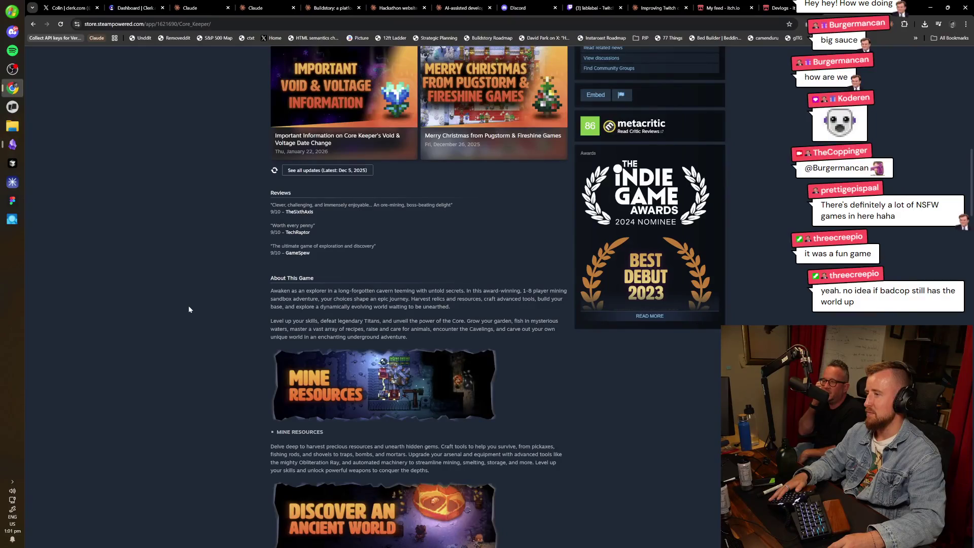
Search 'gnome' in a new tab and open the Burglin' Gnomes Steam store page.
{"action": "mouse_move", "coordinate": [327, 380]}
{"action": "key", "text": "ctrl+t"}
{"action": "type", "text": "gnome"}
{"action": "key", "text": "Down"}
{"action": "key", "text": "Return"}
{"action": "key", "text": "ctrl+l"}
{"action": "type", "text": "gnome"}
{"action": "key", "text": "Down"}
{"action": "key", "text": "Down"}
{"action": "key", "text": "Down"}
{"action": "key", "text": "Return"}
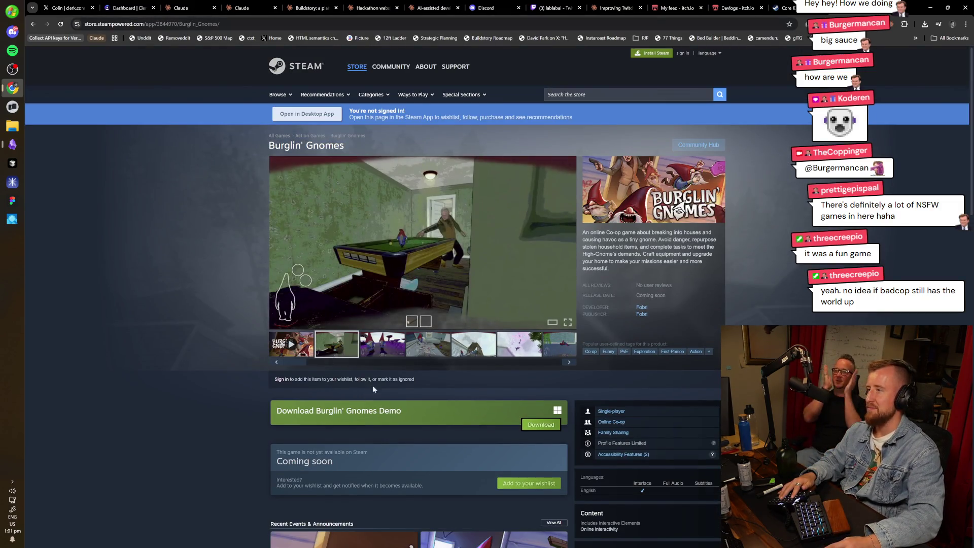
Step through all Burglin' Gnomes screenshots full-size, ending on the trailer video.
{"action": "left_click", "coordinate": [408, 242]}
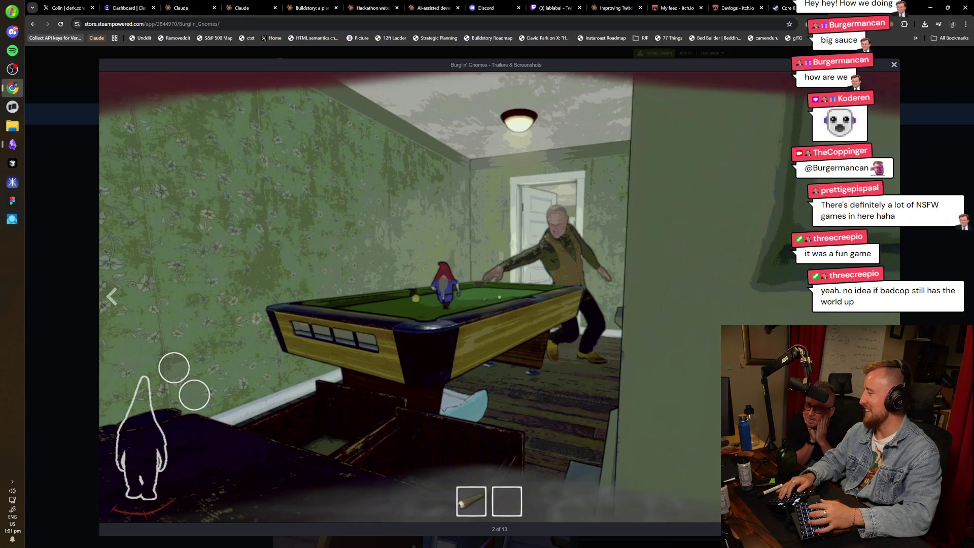
{"action": "key", "text": "Right"}
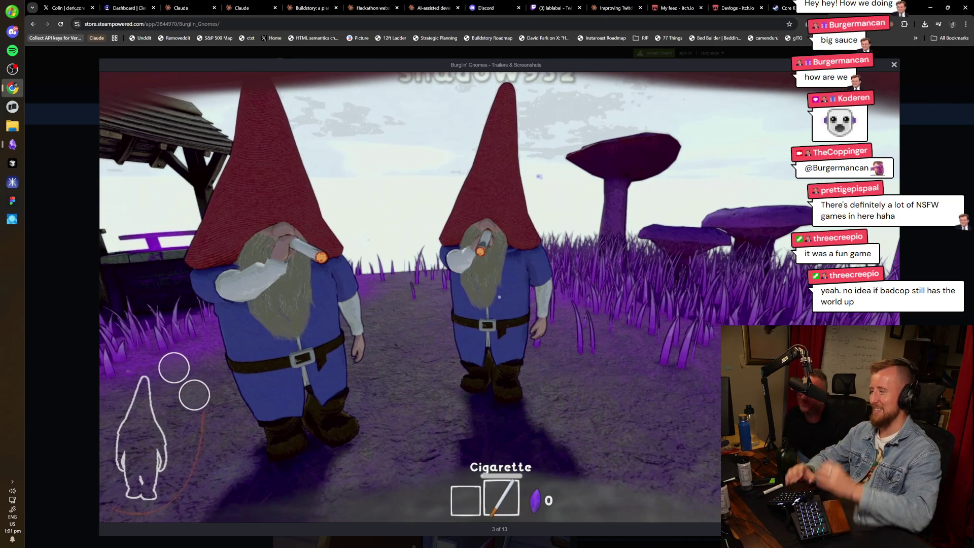
{"action": "key", "text": "Right"}
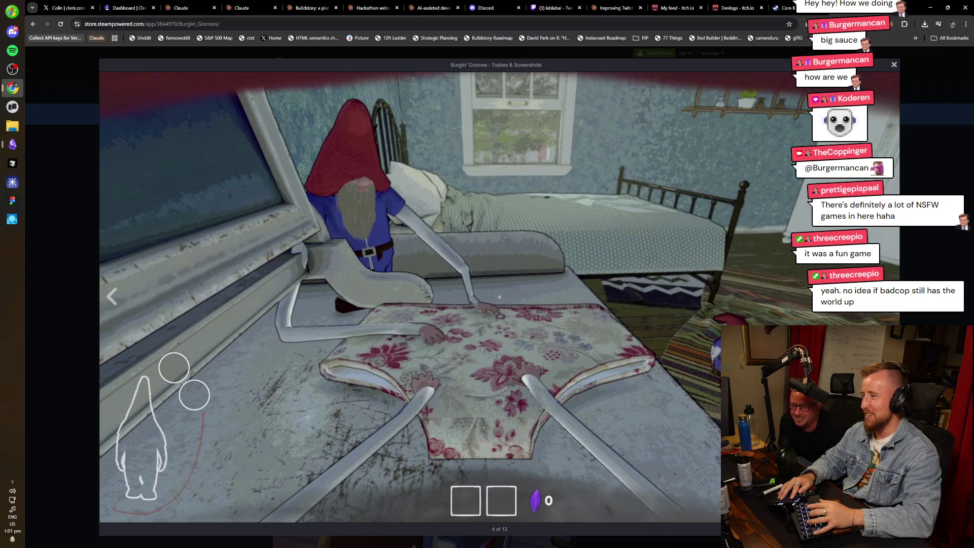
{"action": "key", "text": "Right"}
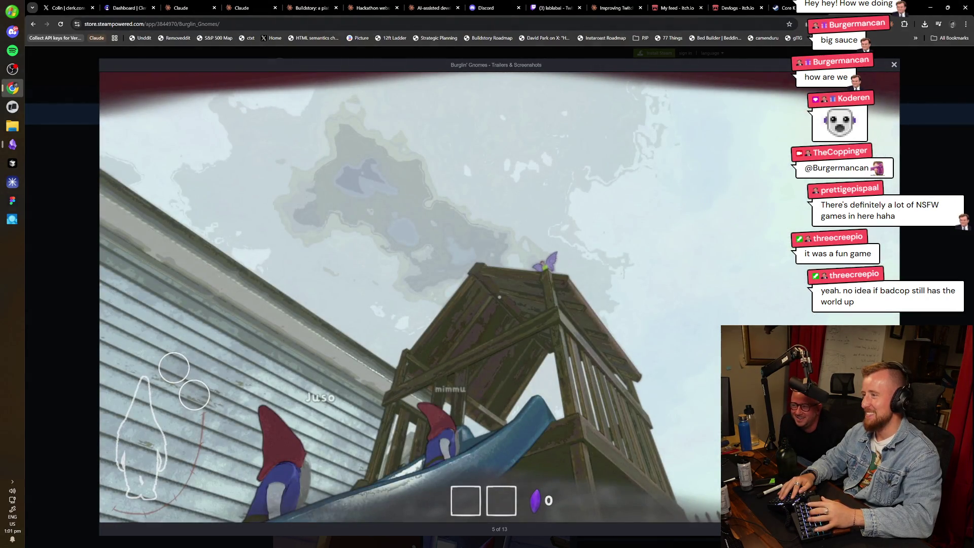
{"action": "key", "text": "Right"}
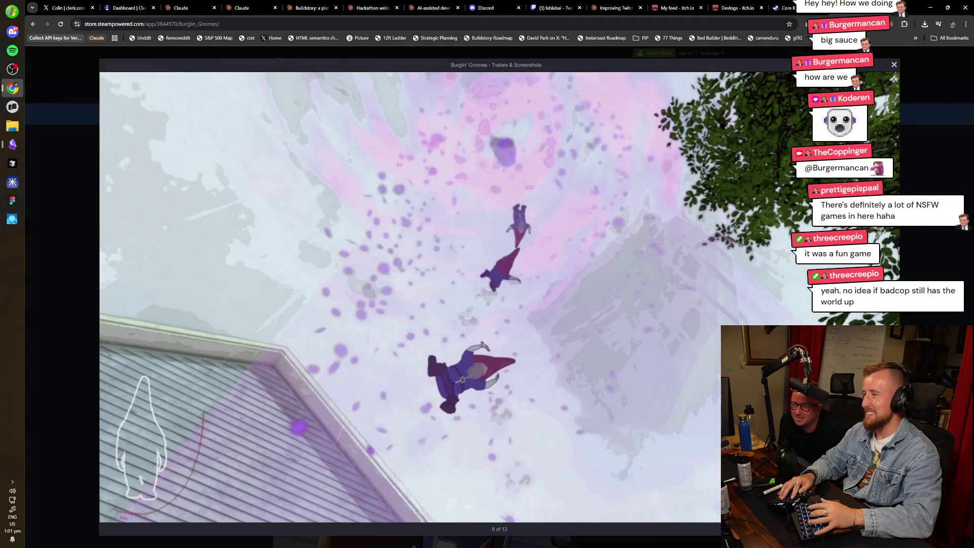
{"action": "key", "text": "Right"}
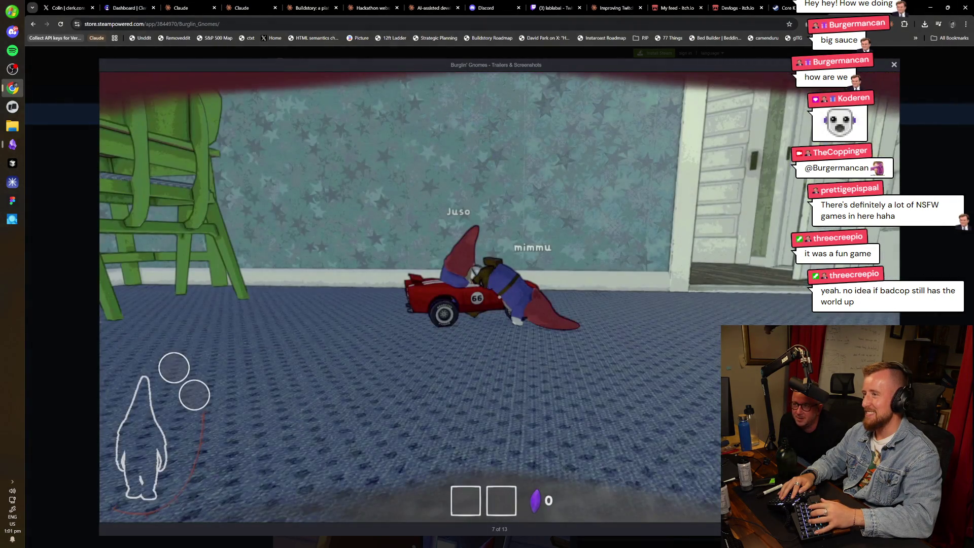
{"action": "key", "text": "Right"}
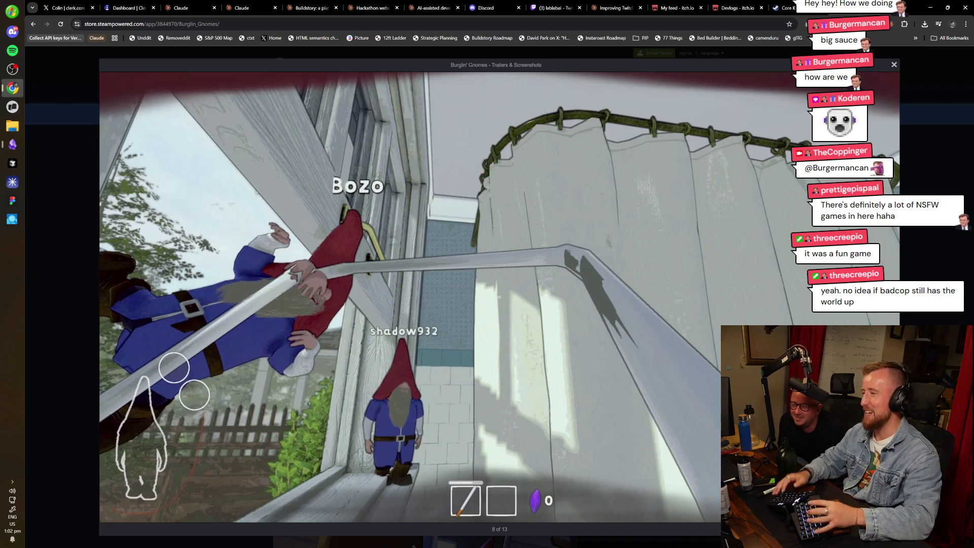
{"action": "key", "text": "Right"}
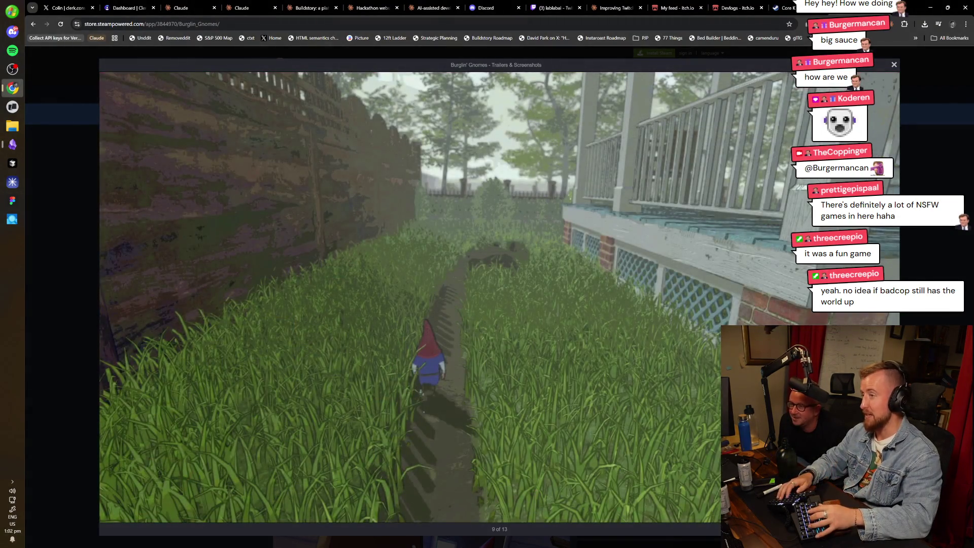
{"action": "key", "text": "Right"}
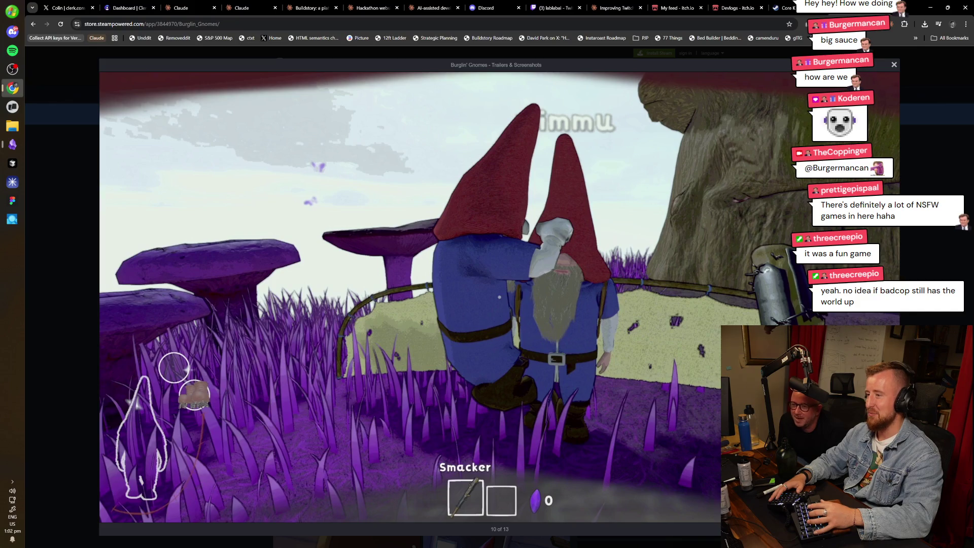
{"action": "key", "text": "Right"}
{"action": "key", "text": "Right"}
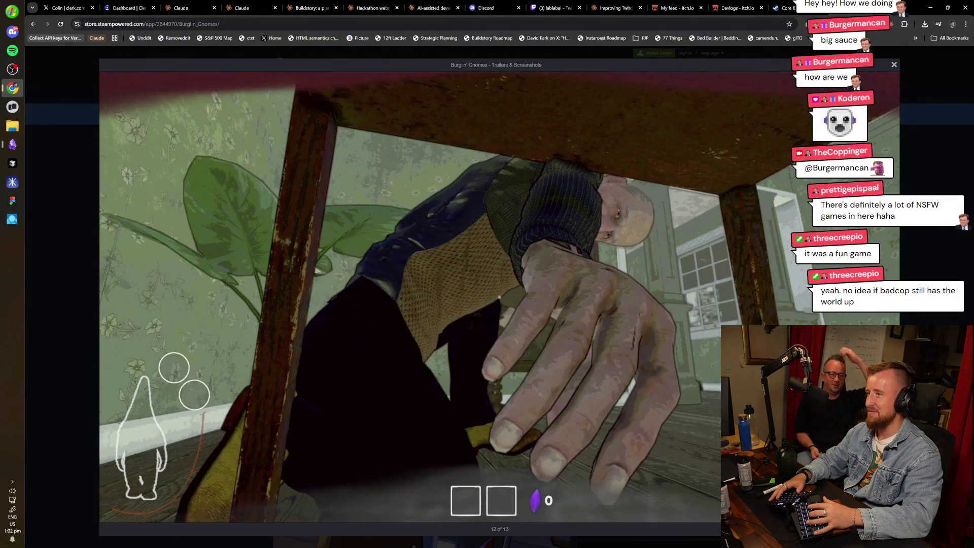
{"action": "key", "text": "Right"}
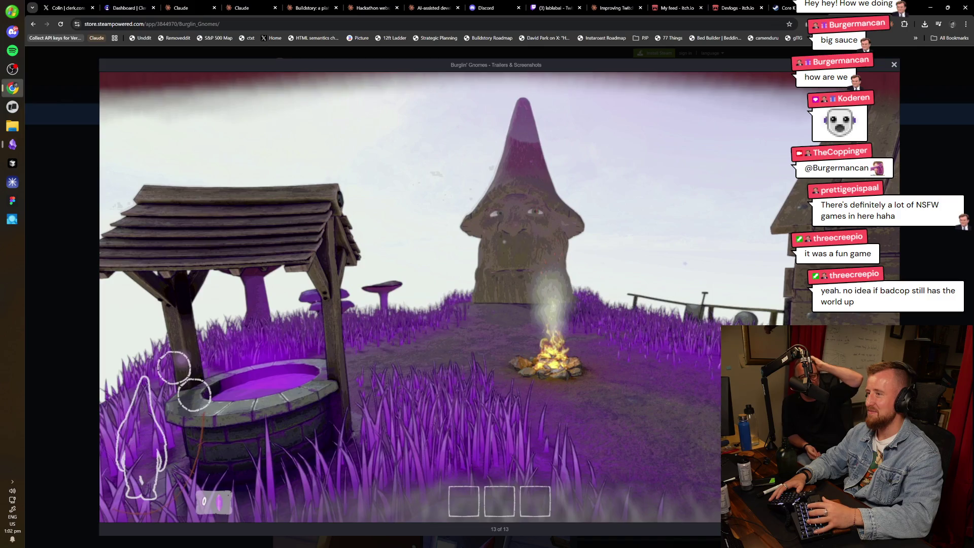
{"action": "key", "text": "Right"}
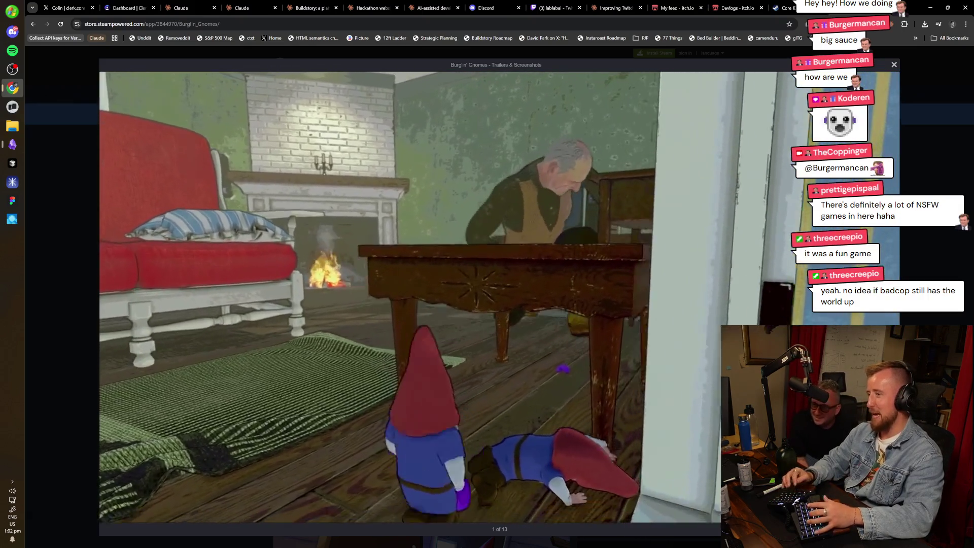
Pause the trailer, skip ahead to its end card, and close the viewer.
{"action": "key", "text": "space"}
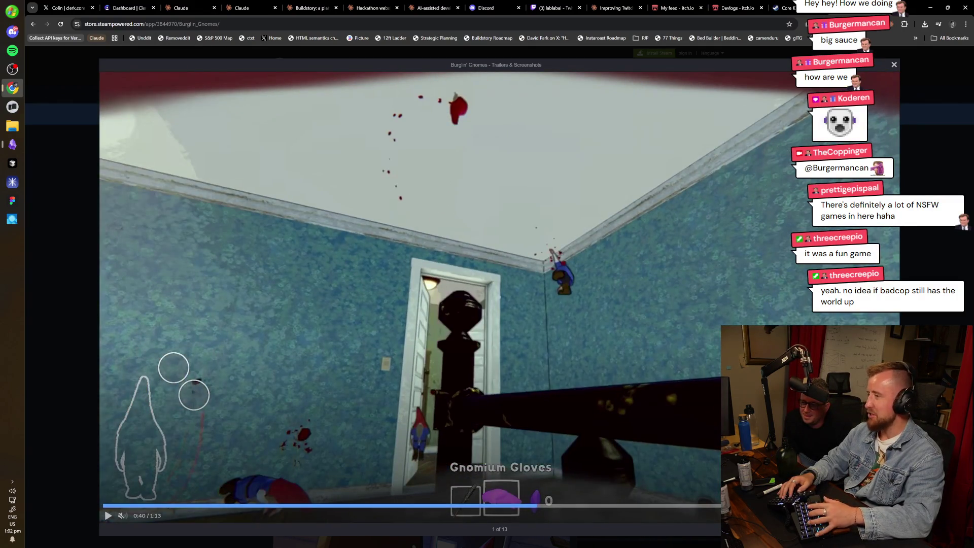
{"action": "key", "text": "Right"}
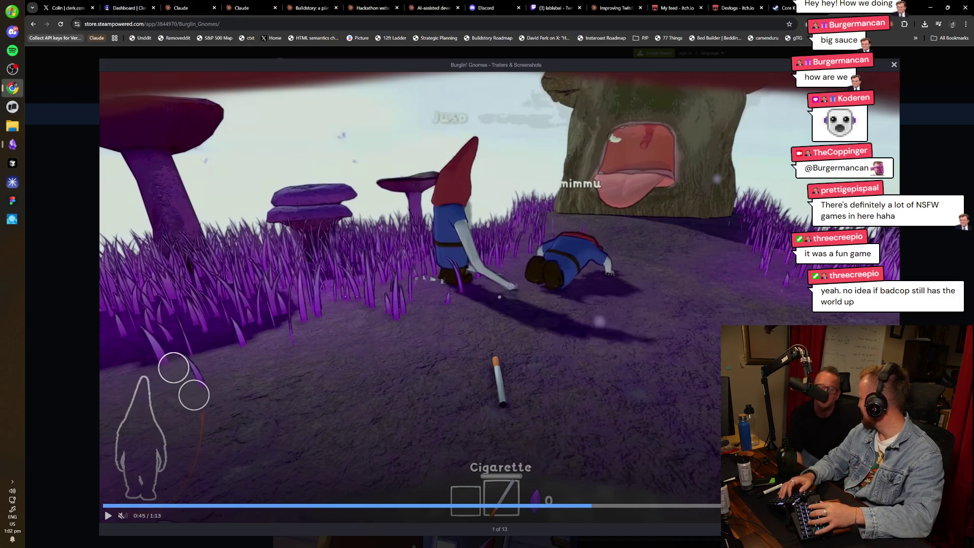
{"action": "key", "text": "Right"}
{"action": "key", "text": "Right"}
{"action": "key", "text": "Right"}
{"action": "key", "text": "Right"}
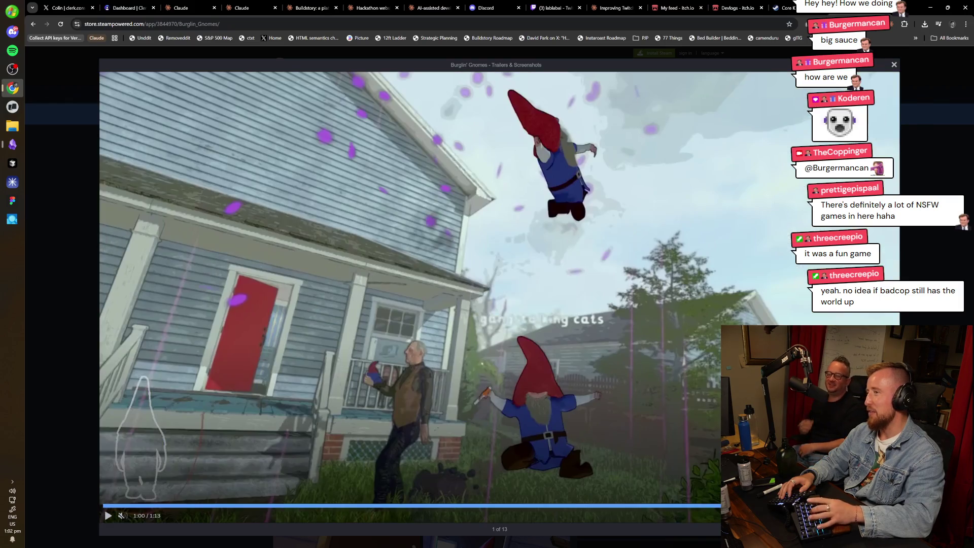
{"action": "key", "text": "Left"}
{"action": "key", "text": "Escape"}
Expand and read the full About This Game description for Burglin' Gnomes.
{"action": "scroll", "coordinate": [497, 297], "scroll_direction": "down", "scroll_amount": 5}
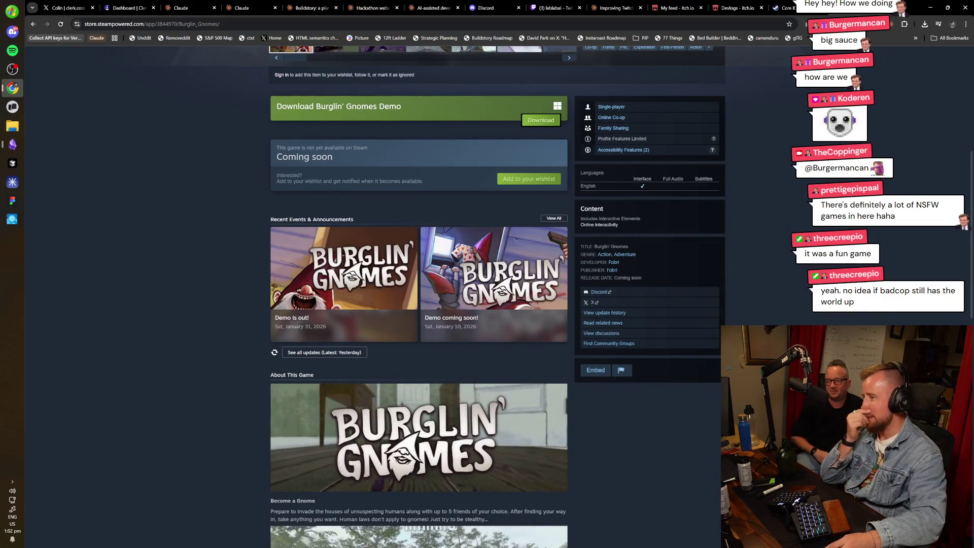
{"action": "scroll", "coordinate": [497, 297], "scroll_direction": "down", "scroll_amount": 5}
{"action": "scroll", "coordinate": [752, 297], "scroll_direction": "down", "scroll_amount": 8}
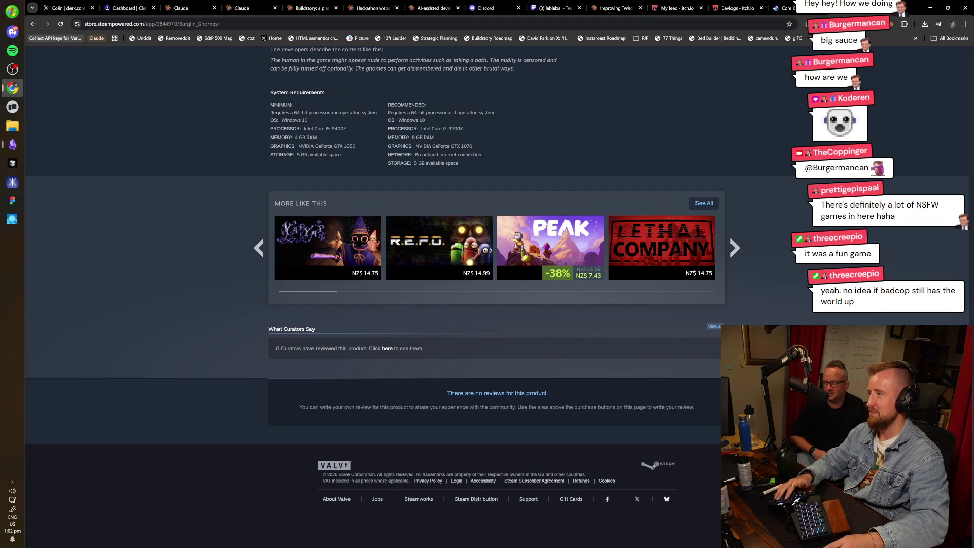
{"action": "scroll", "coordinate": [173, 456], "scroll_direction": "up", "scroll_amount": 4}
{"action": "scroll", "coordinate": [165, 445], "scroll_direction": "up", "scroll_amount": 4}
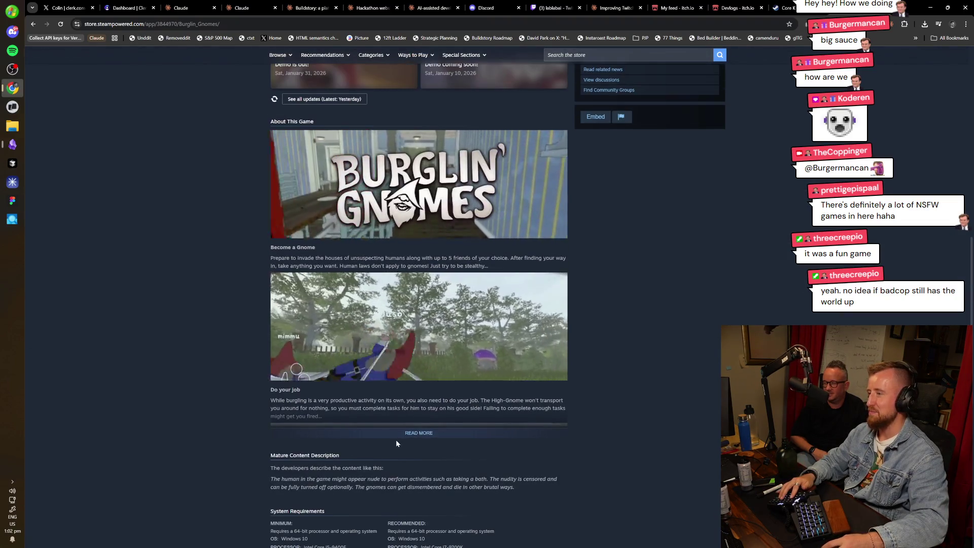
{"action": "left_click", "coordinate": [411, 429]}
{"action": "scroll", "coordinate": [586, 401], "scroll_direction": "down", "scroll_amount": 5}
{"action": "scroll", "coordinate": [586, 401], "scroll_direction": "down", "scroll_amount": 7}
{"action": "scroll", "coordinate": [635, 374], "scroll_direction": "up", "scroll_amount": 5}
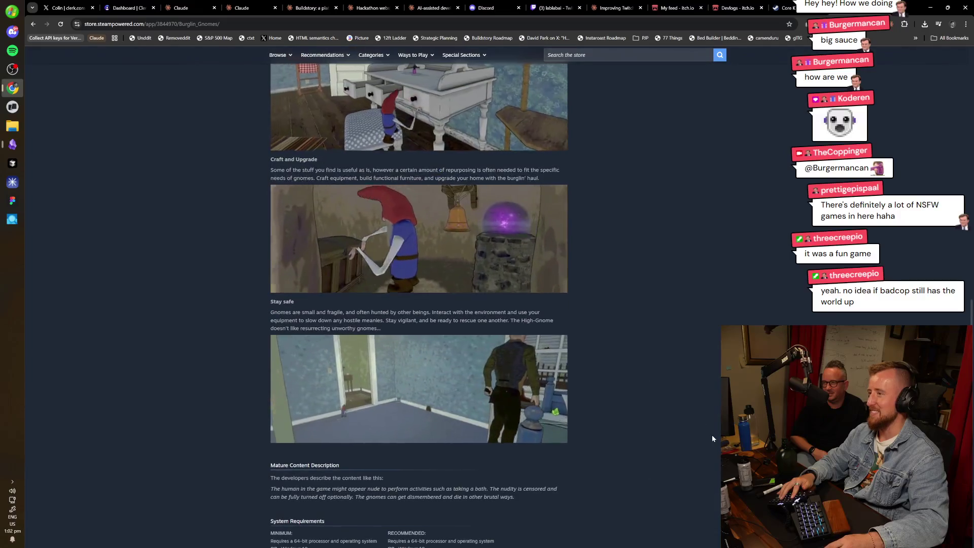
{"action": "scroll", "coordinate": [777, 308], "scroll_direction": "down", "scroll_amount": 5}
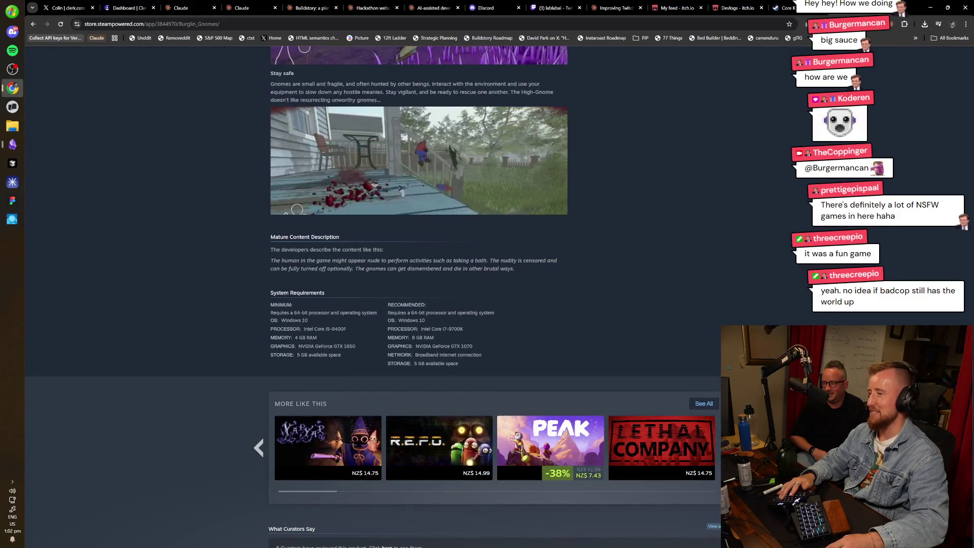
{"action": "scroll", "coordinate": [777, 308], "scroll_direction": "up", "scroll_amount": 20}
{"action": "scroll", "coordinate": [759, 318], "scroll_direction": "down", "scroll_amount": 3}
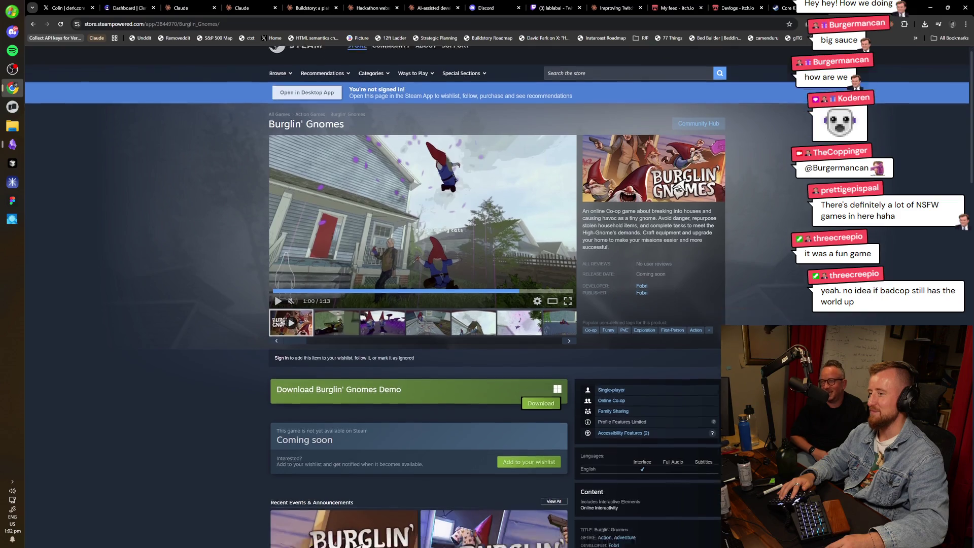
{"action": "scroll", "coordinate": [499, 290], "scroll_direction": "down", "scroll_amount": 5}
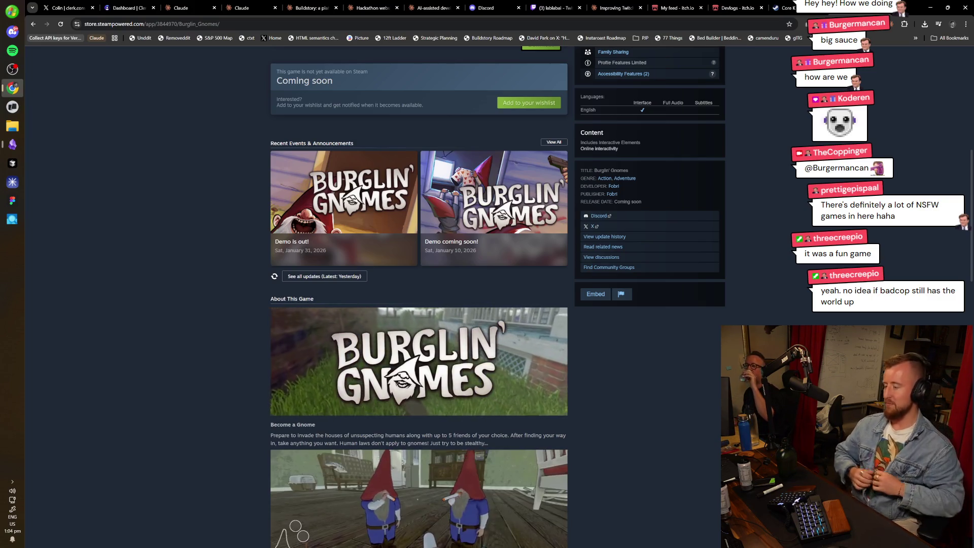
Look over the rest of the Burglin' Gnomes page, including the Stay safe video, top to bottom.
{"action": "scroll", "coordinate": [707, 491], "scroll_direction": "down", "scroll_amount": 10}
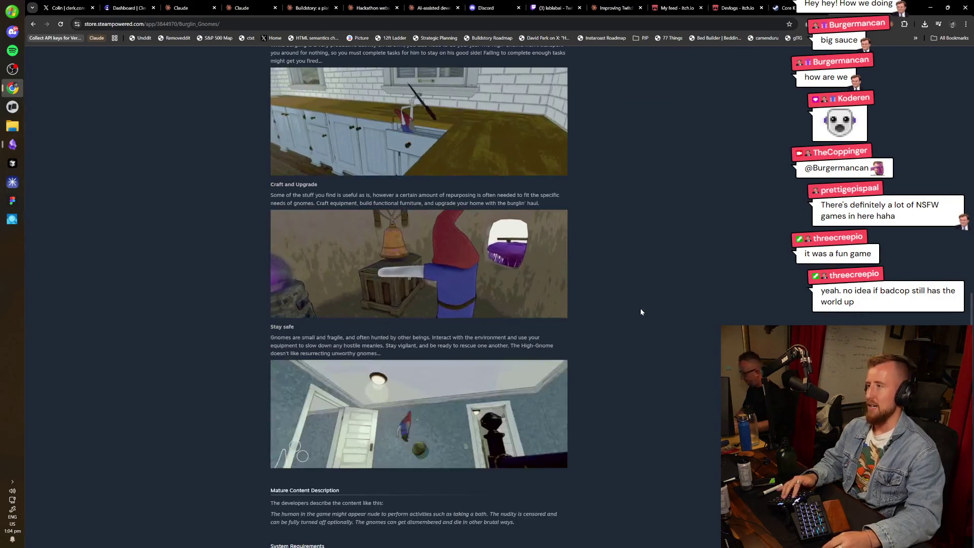
{"action": "scroll", "coordinate": [670, 347], "scroll_direction": "up", "scroll_amount": 2}
{"action": "scroll", "coordinate": [680, 430], "scroll_direction": "down", "scroll_amount": 4}
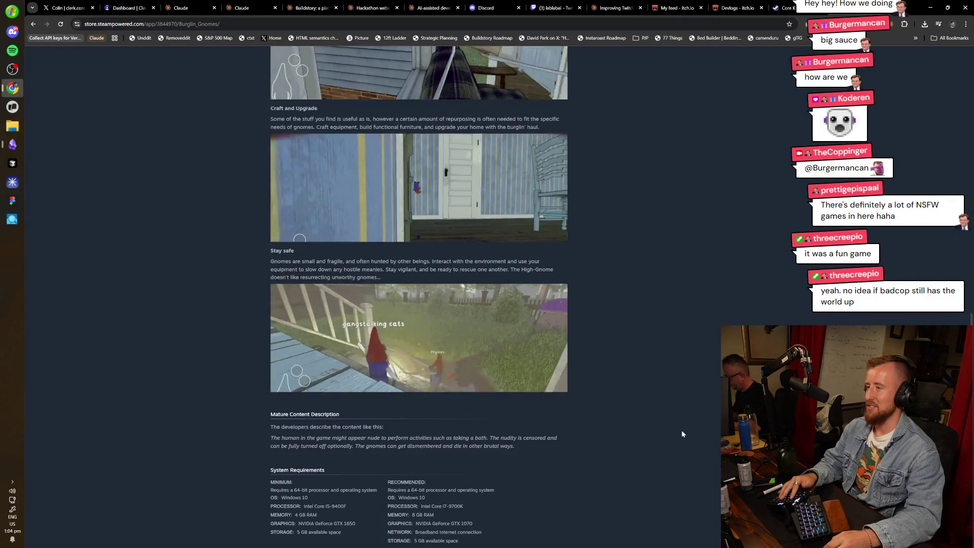
{"action": "scroll", "coordinate": [686, 440], "scroll_direction": "up", "scroll_amount": 20}
{"action": "scroll", "coordinate": [437, 315], "scroll_direction": "down", "scroll_amount": 20}
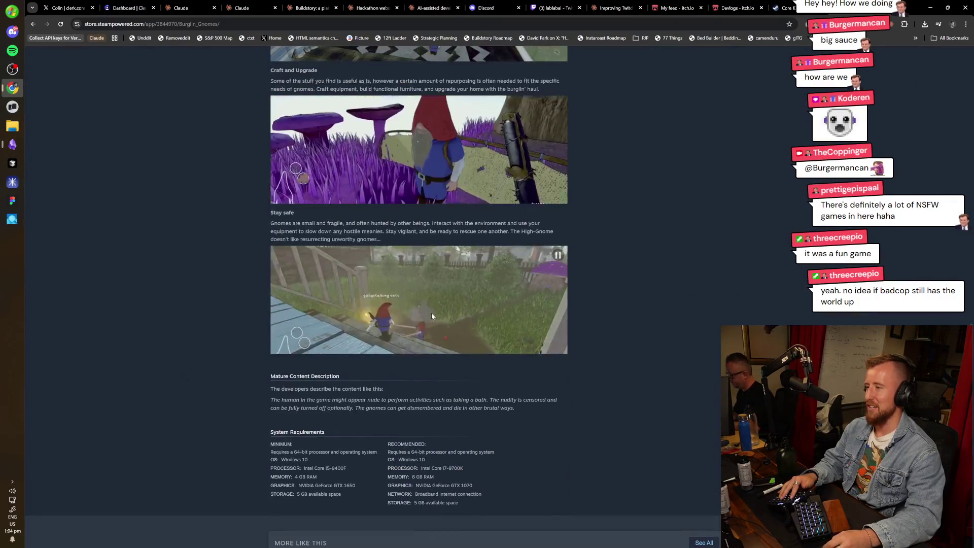
{"action": "right_click", "coordinate": [437, 306]}
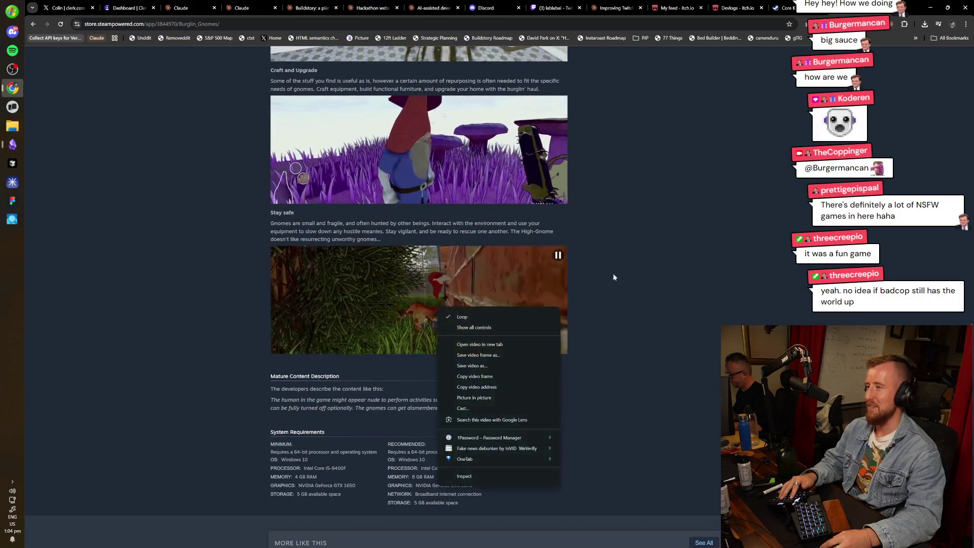
{"action": "left_click", "coordinate": [607, 276]}
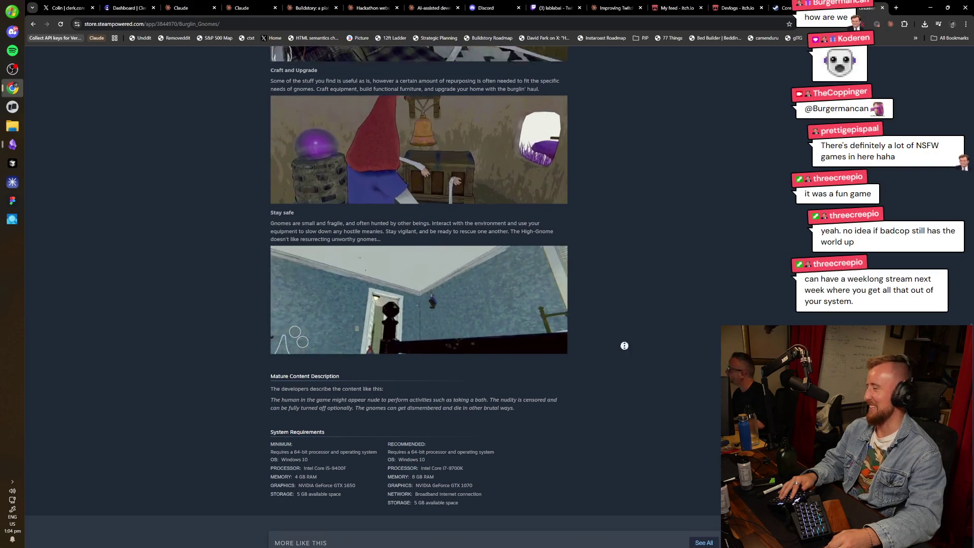
{"action": "key", "text": "Home"}
{"action": "key", "text": "End"}
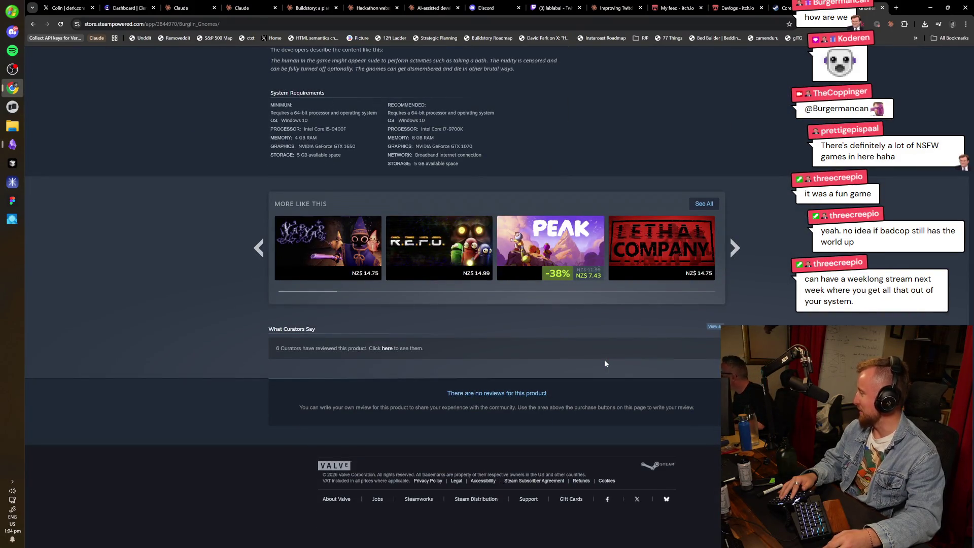
{"action": "key", "text": "Home"}
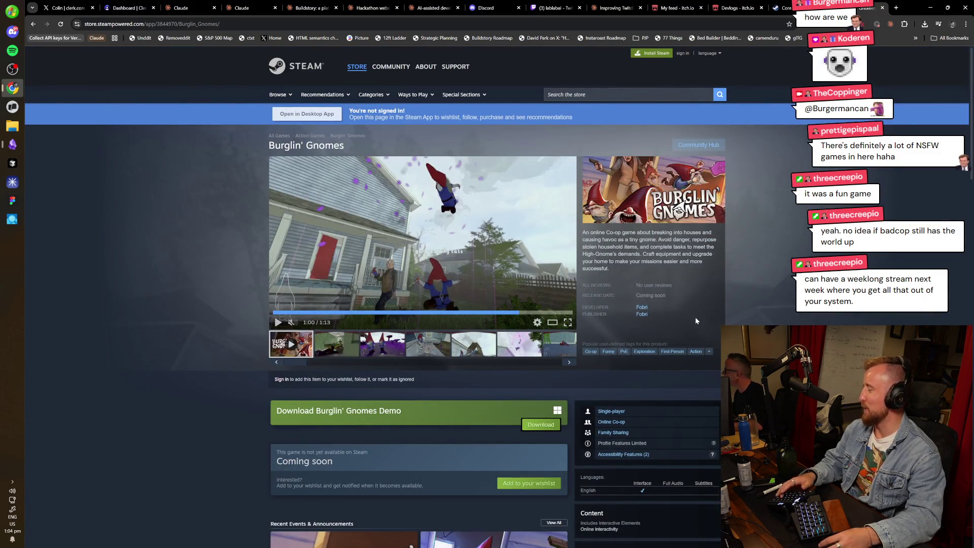
Close the Burglin' Gnomes and Core Keeper store tabs.
{"action": "key", "text": "ctrl+w"}
{"action": "scroll", "coordinate": [786, 247], "scroll_direction": "up", "scroll_amount": 5}
{"action": "key", "text": "Home"}
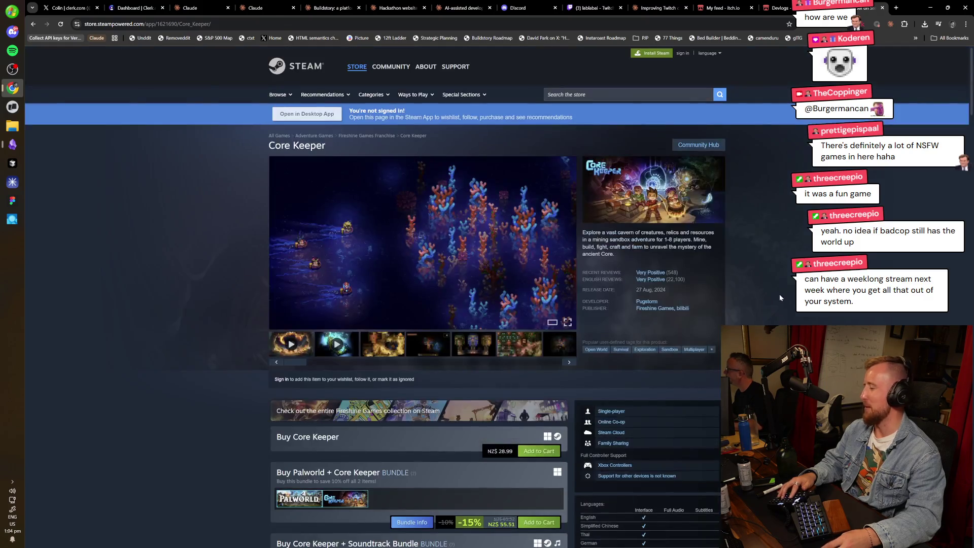
{"action": "key", "text": "ctrl+w"}
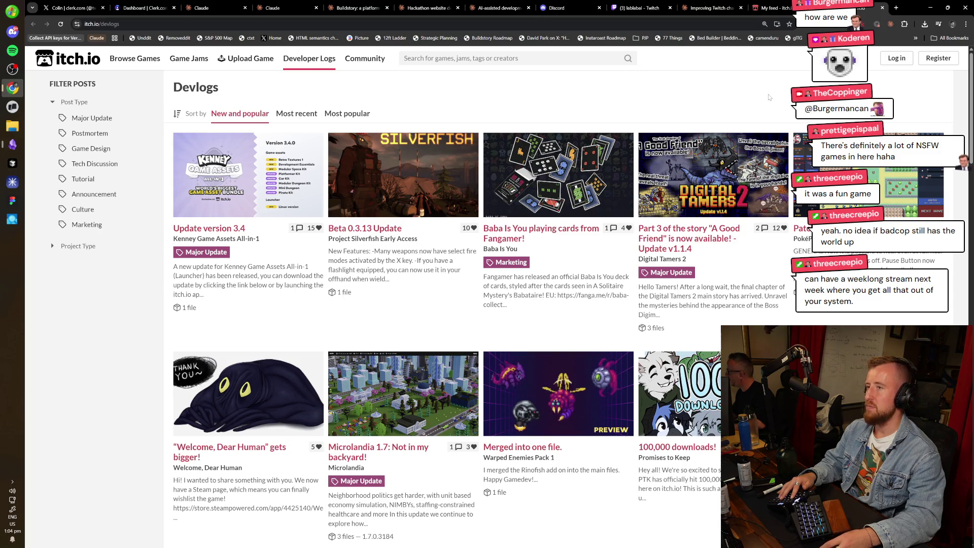
Close the itch.io Devlogs tab and scroll the My feed page.
{"action": "key", "text": "ctrl+w"}
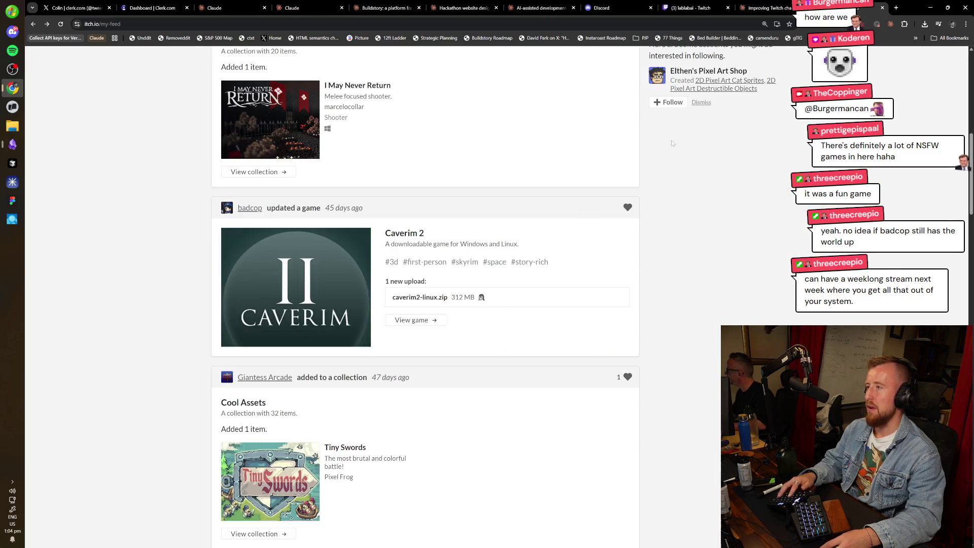
{"action": "scroll", "coordinate": [648, 325], "scroll_direction": "down", "scroll_amount": 4}
{"action": "scroll", "coordinate": [648, 325], "scroll_direction": "down", "scroll_amount": 15}
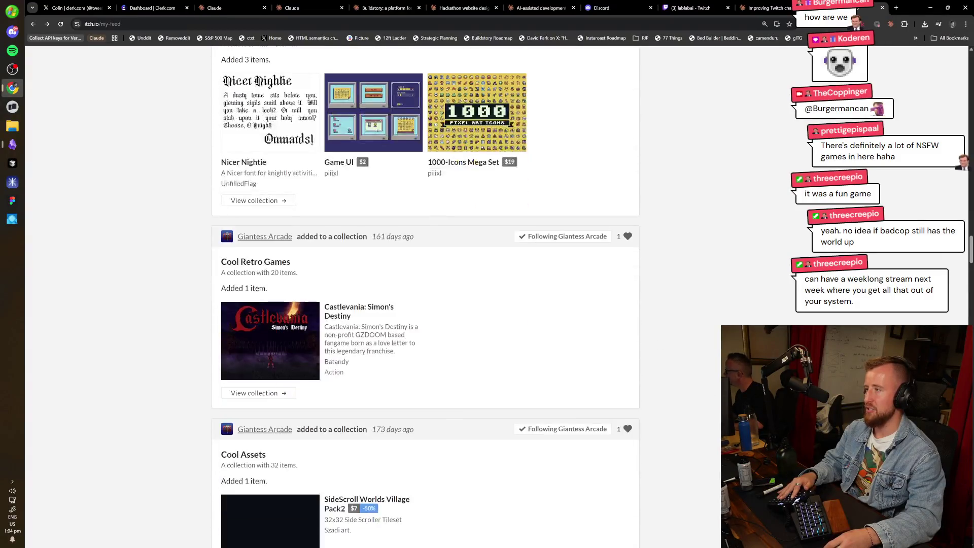
{"action": "scroll", "coordinate": [748, 129], "scroll_direction": "up", "scroll_amount": 20}
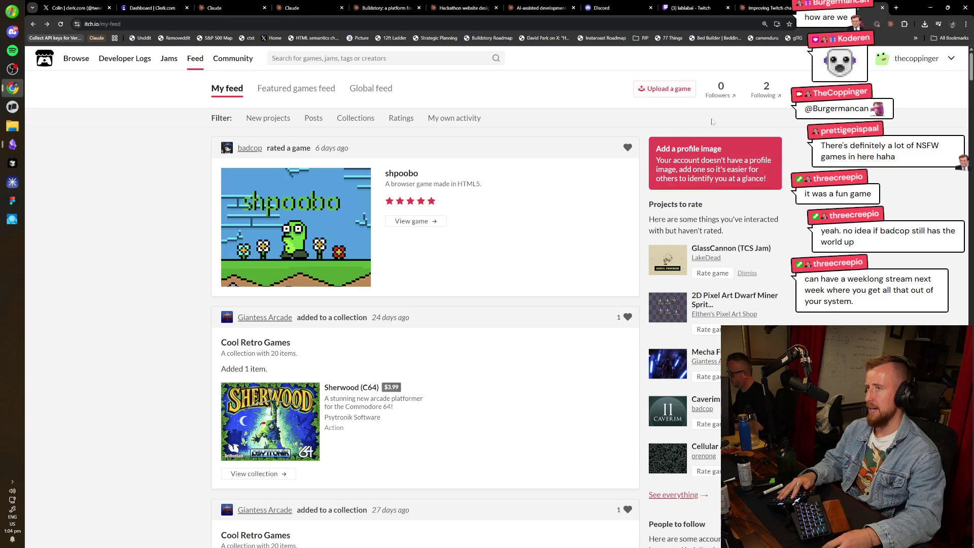
Unfollow Giantess Arcade from the Following list and close the profile tab.
{"action": "left_click", "coordinate": [766, 90]}
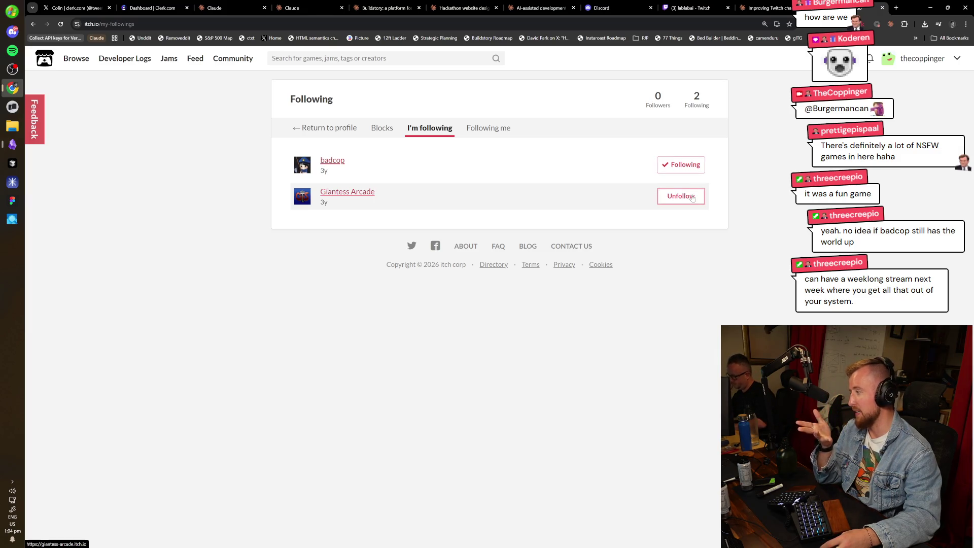
{"action": "left_click", "coordinate": [691, 198]}
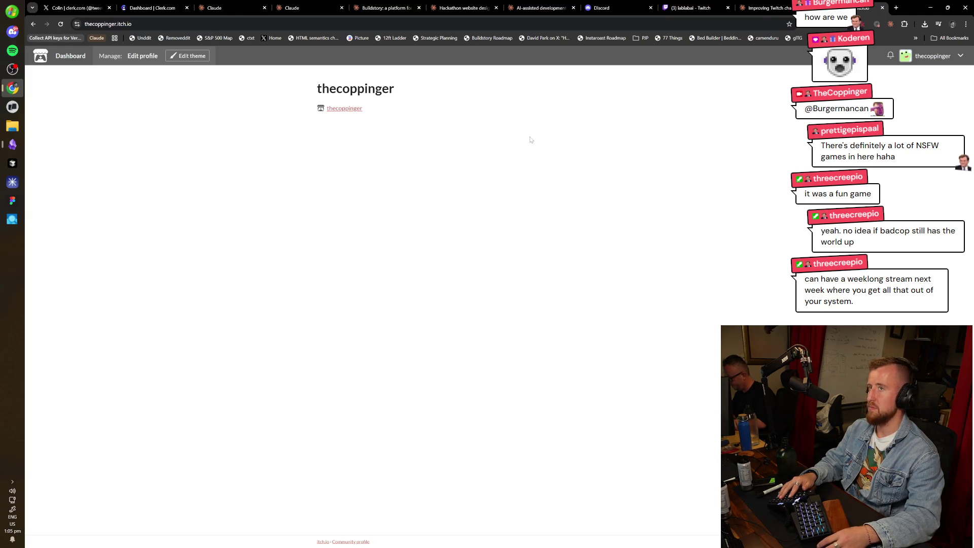
{"action": "key", "text": "ctrl+w"}
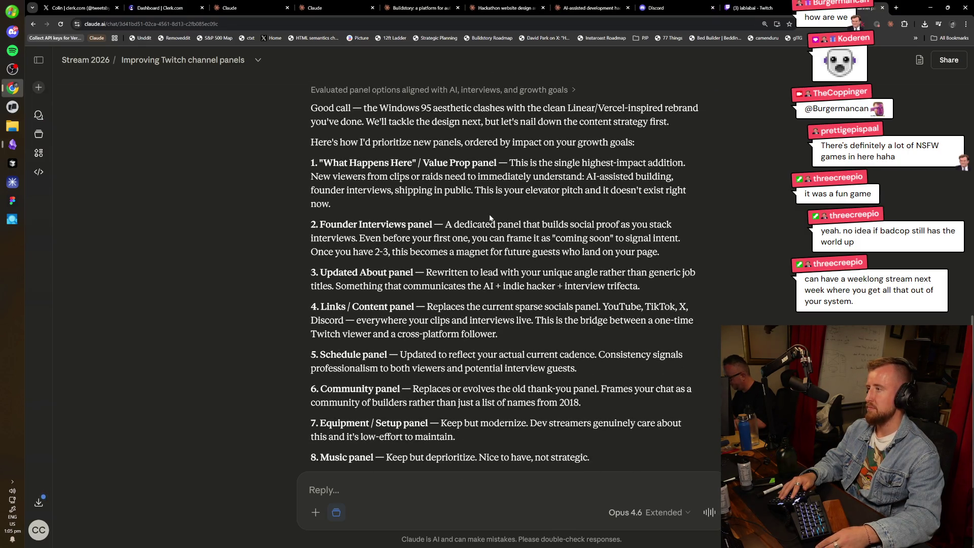
Close the lablabai Twitch and Discord invite tabs and return to the hackathon insights chat.
{"action": "key", "text": "ctrl+Tab"}
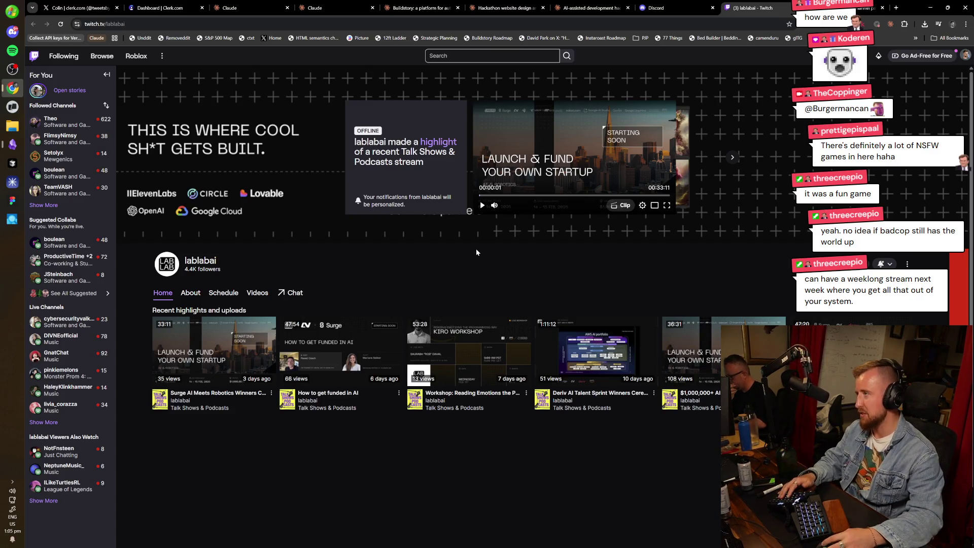
{"action": "key", "text": "ctrl+w"}
{"action": "key", "text": "ctrl+shift+Tab"}
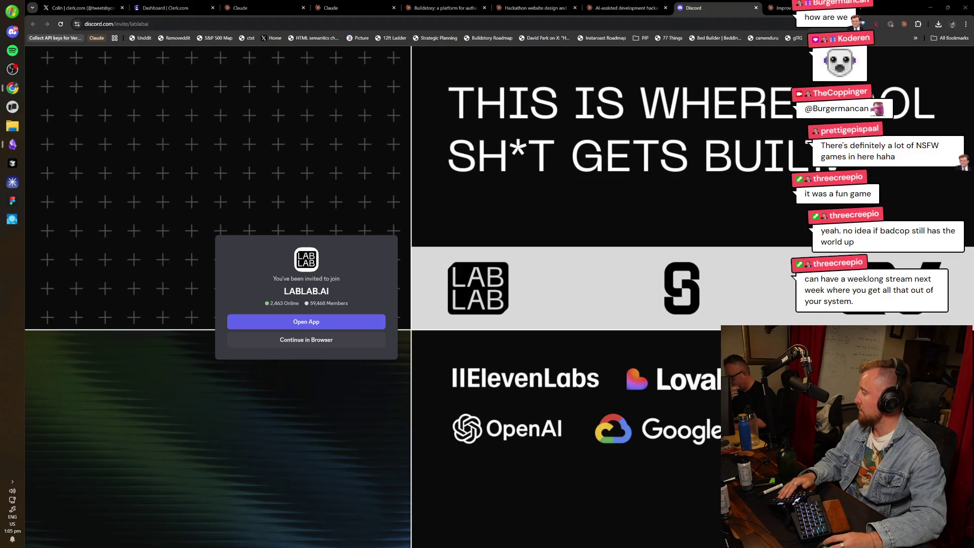
{"action": "key", "text": "ctrl+w"}
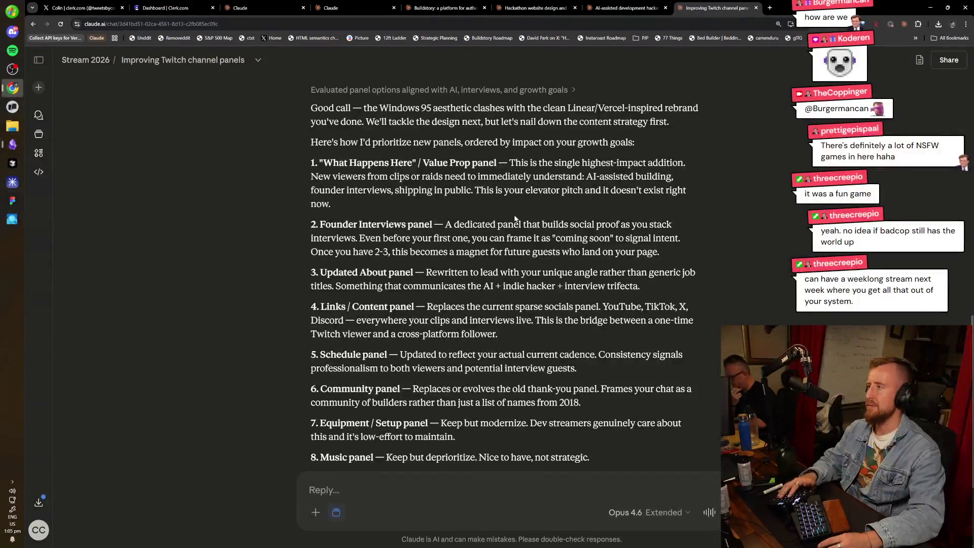
{"action": "key", "text": "ctrl+shift+Tab"}
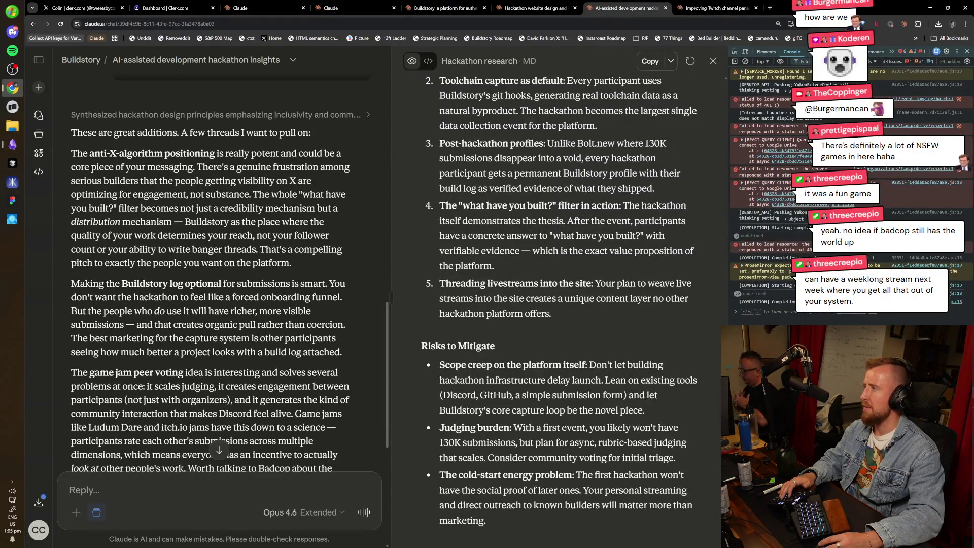
Read down through the hackathon insights reply, paragraph by paragraph.
{"action": "left_click_drag", "start_coordinate": [71, 152], "coordinate": [213, 235]}
{"action": "left_click", "coordinate": [213, 236]}
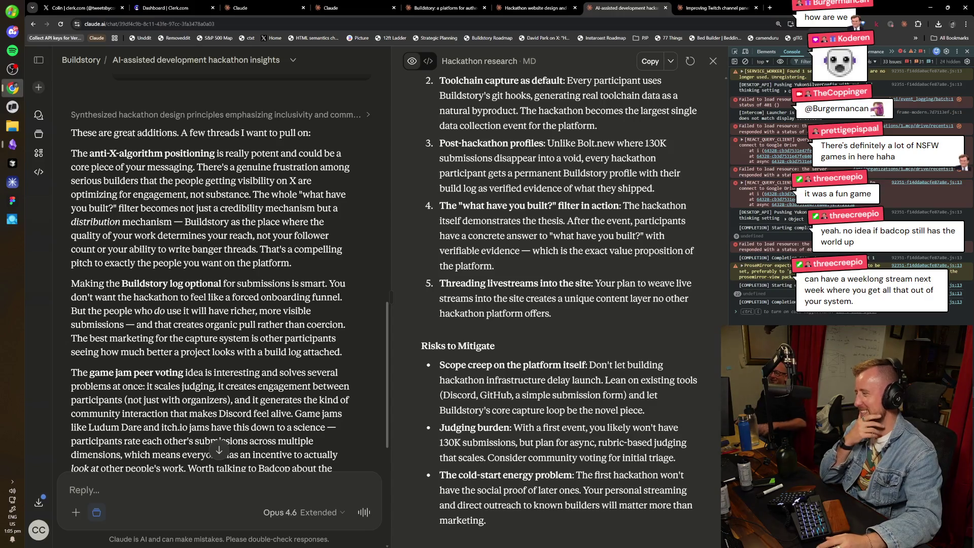
{"action": "scroll", "coordinate": [228, 274], "scroll_direction": "down", "scroll_amount": 6}
{"action": "scroll", "coordinate": [229, 273], "scroll_direction": "up", "scroll_amount": 6}
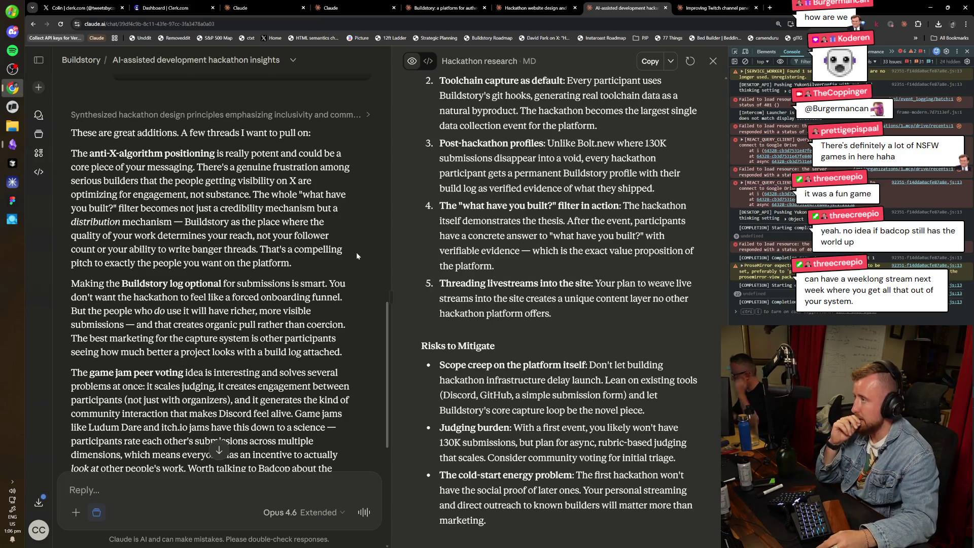
{"action": "scroll", "coordinate": [323, 303], "scroll_direction": "down", "scroll_amount": 1}
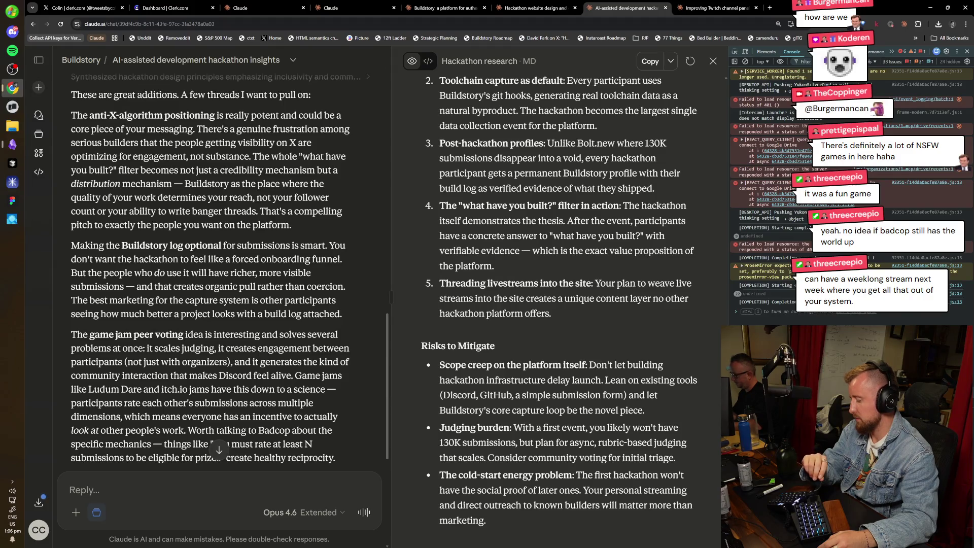
{"action": "triple_click", "coordinate": [354, 310]}
{"action": "left_click", "coordinate": [354, 311]}
{"action": "scroll", "coordinate": [354, 310], "scroll_direction": "down", "scroll_amount": 1}
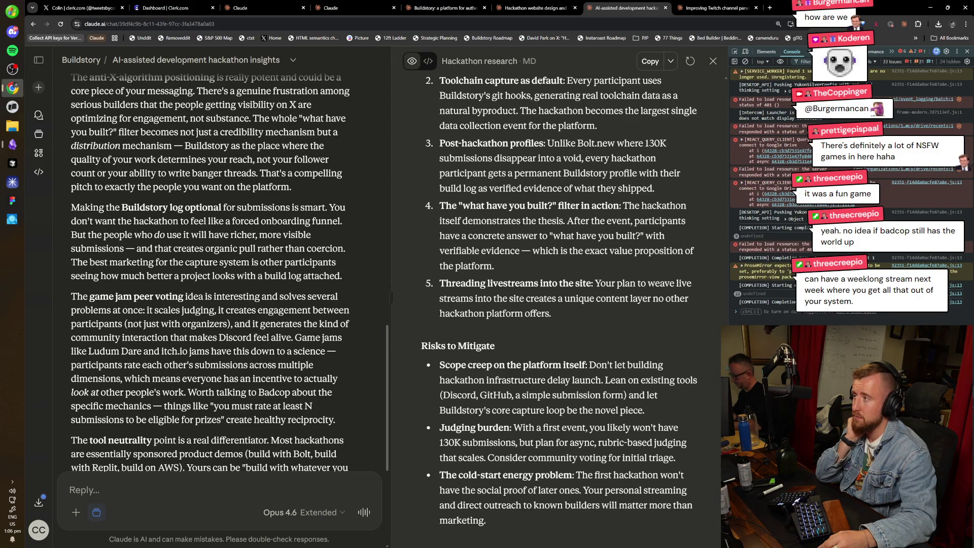
{"action": "scroll", "coordinate": [355, 310], "scroll_direction": "down", "scroll_amount": 1}
{"action": "scroll", "coordinate": [248, 350], "scroll_direction": "down", "scroll_amount": 1}
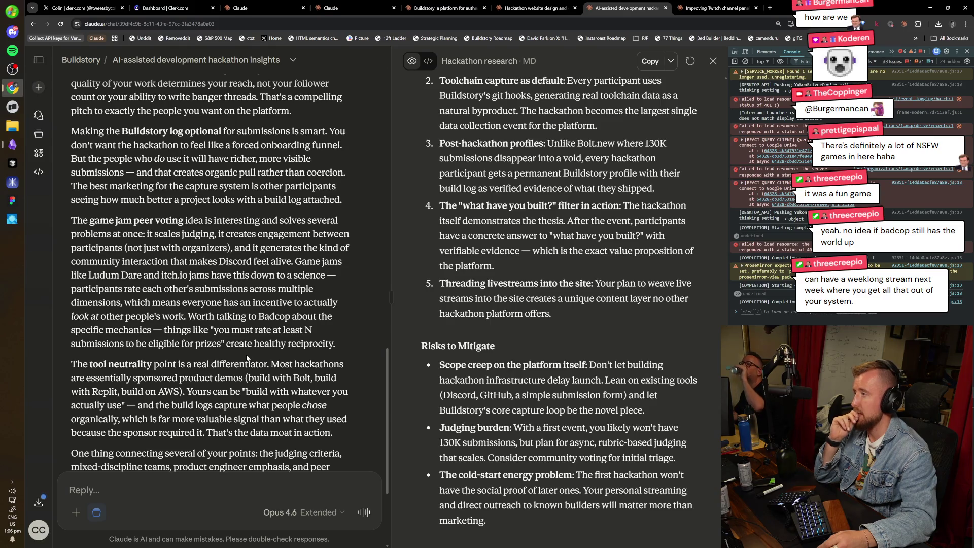
{"action": "scroll", "coordinate": [218, 274], "scroll_direction": "down", "scroll_amount": 1}
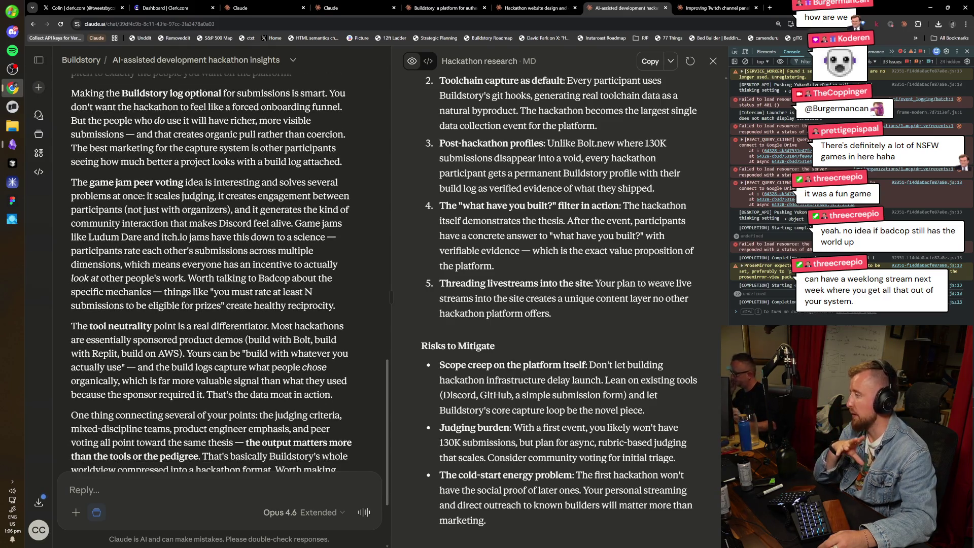
{"action": "scroll", "coordinate": [218, 254], "scroll_direction": "down", "scroll_amount": 2}
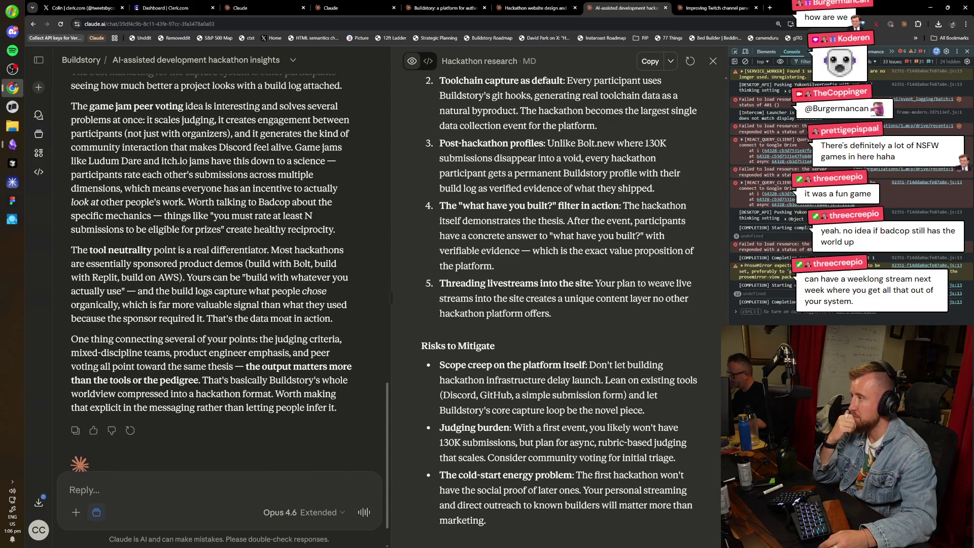
Select 'Yours can be "build with whatever you actually use" —' in the tool neutrality paragraph.
{"action": "left_click_drag", "start_coordinate": [156, 291], "coordinate": [342, 339]}
{"action": "left_click", "coordinate": [223, 284]}
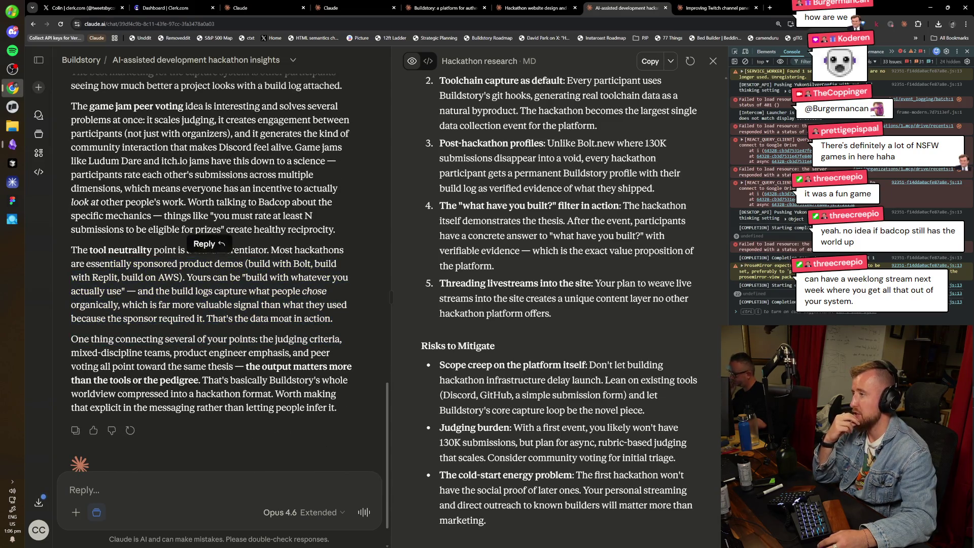
{"action": "left_click_drag", "start_coordinate": [71, 250], "coordinate": [218, 277]}
{"action": "left_click", "coordinate": [218, 276]}
{"action": "double_click", "coordinate": [280, 277]}
{"action": "left_click", "coordinate": [280, 277]}
{"action": "left_click_drag", "start_coordinate": [357, 288], "coordinate": [71, 259]}
{"action": "left_click", "coordinate": [71, 260]}
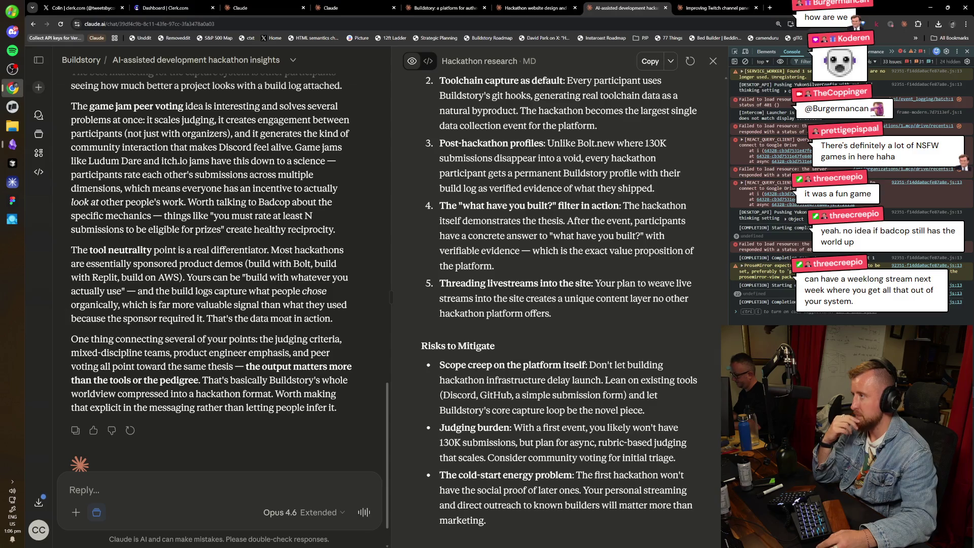
{"action": "scroll", "coordinate": [210, 254], "scroll_direction": "down", "scroll_amount": 1}
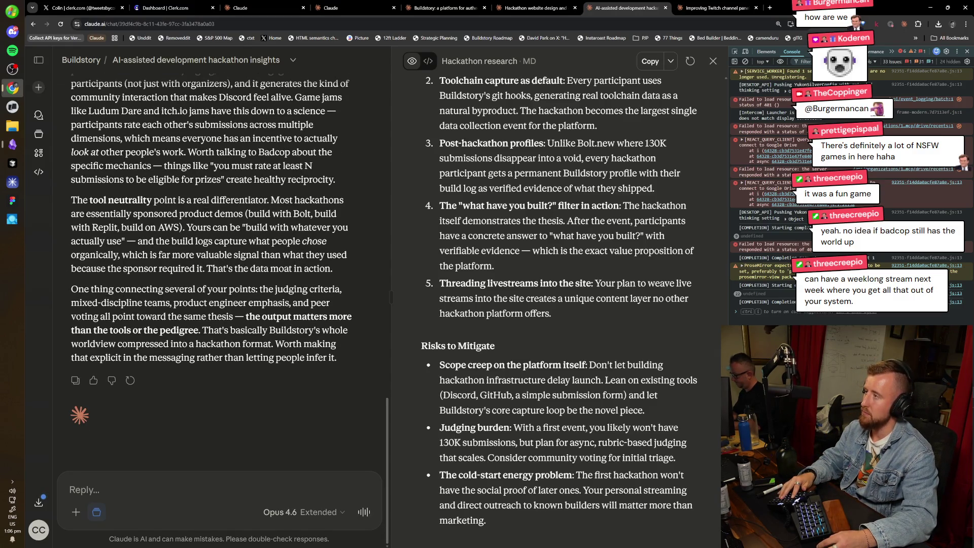
{"action": "mouse_move", "coordinate": [187, 227]}
{"action": "left_mouse_down"}
{"action": "mouse_move", "coordinate": [152, 241]}
{"action": "mouse_move", "coordinate": [259, 254]}
{"action": "mouse_move", "coordinate": [127, 241]}
{"action": "left_mouse_up"}
{"action": "key", "text": "ctrl+c"}
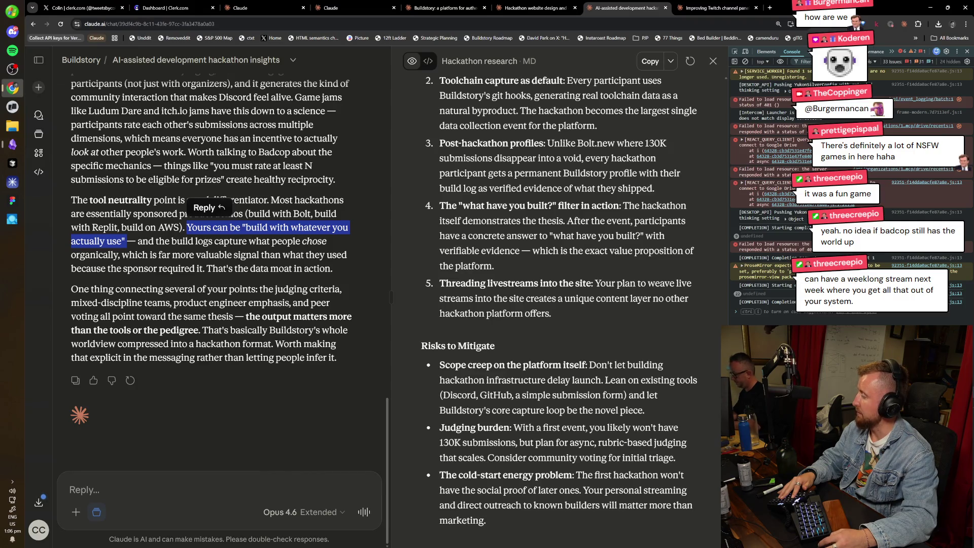
Quote the copied sentence and draft a follow-up proposing an optional registration/onboarding stack-and-models question.
{"action": "key", "text": "alt+Tab"}
{"action": "left_click", "coordinate": [175, 404]}
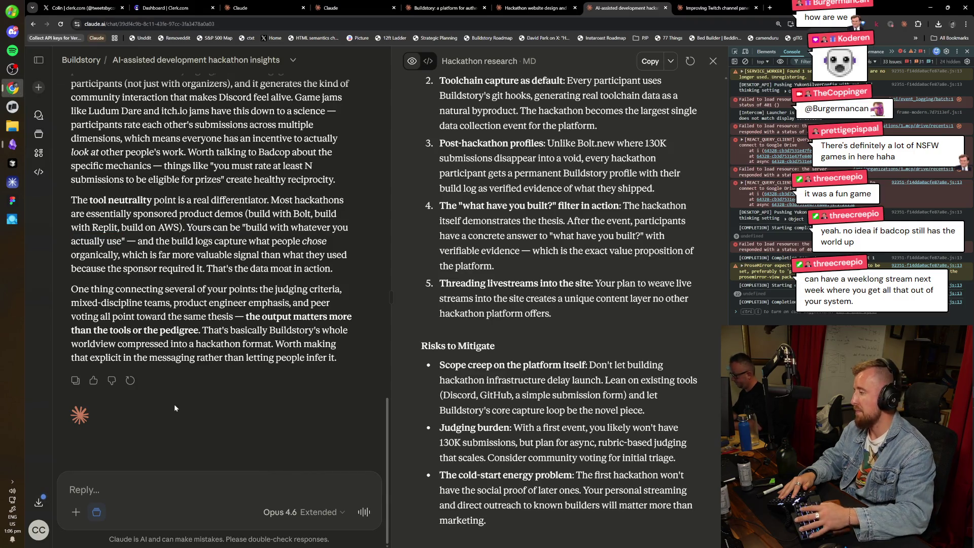
{"action": "type", "text": ">"}
{"action": "key", "text": "ctrl+v"}
{"action": "key", "text": "shift+Return"}
{"action": "type", "text": "Let's include this "}
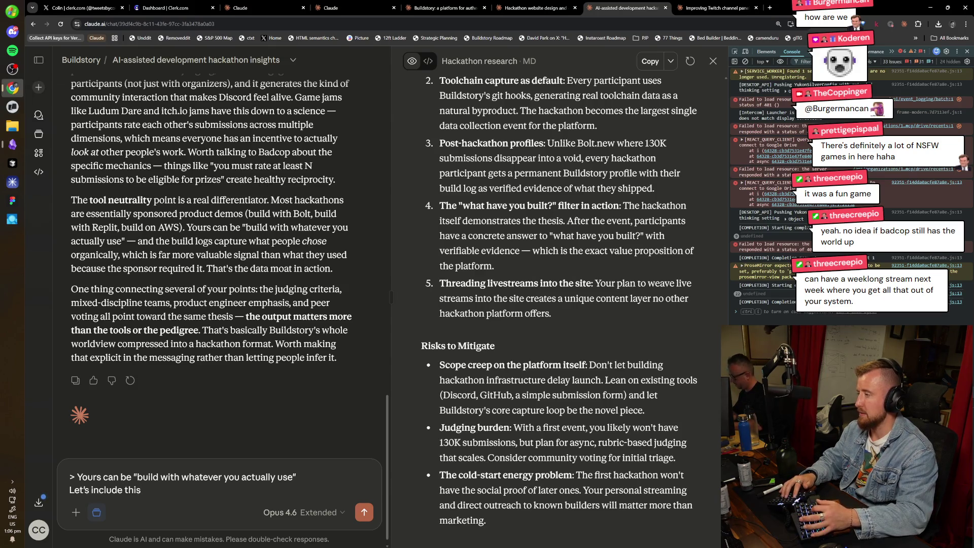
{"action": "type", "text": "as an optiona"}
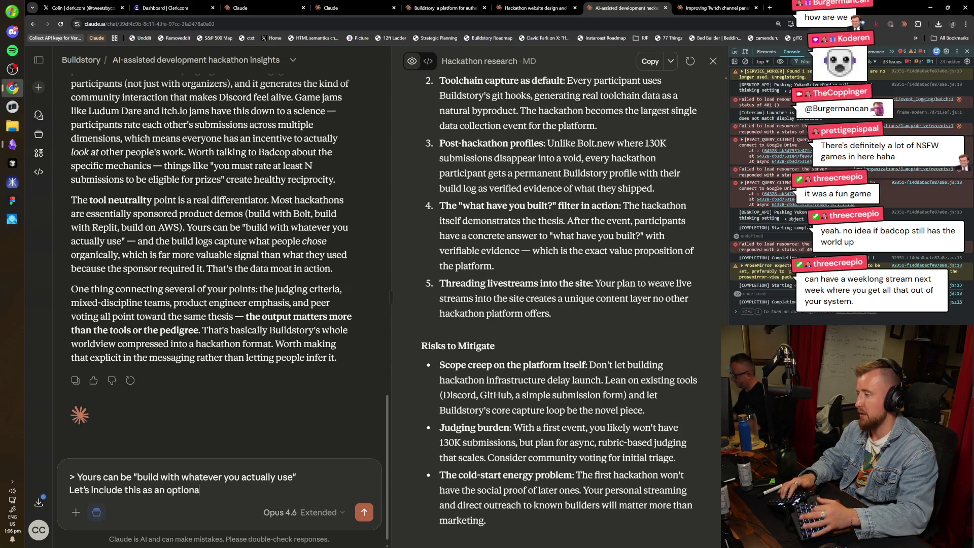
{"action": "type", "text": "l part of the"}
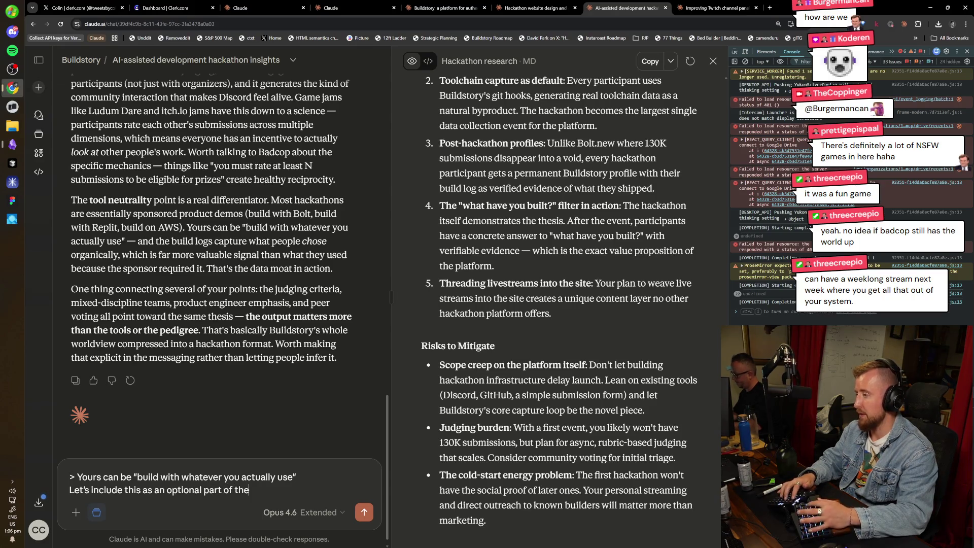
{"action": "type", "text": " registeration"}
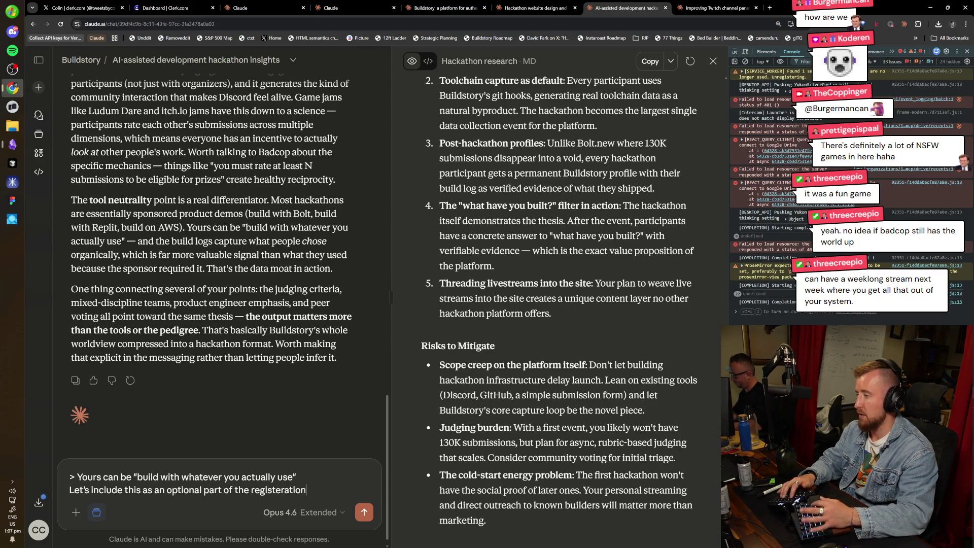
{"action": "type", "text": "/onboarding flow, too: what sta"}
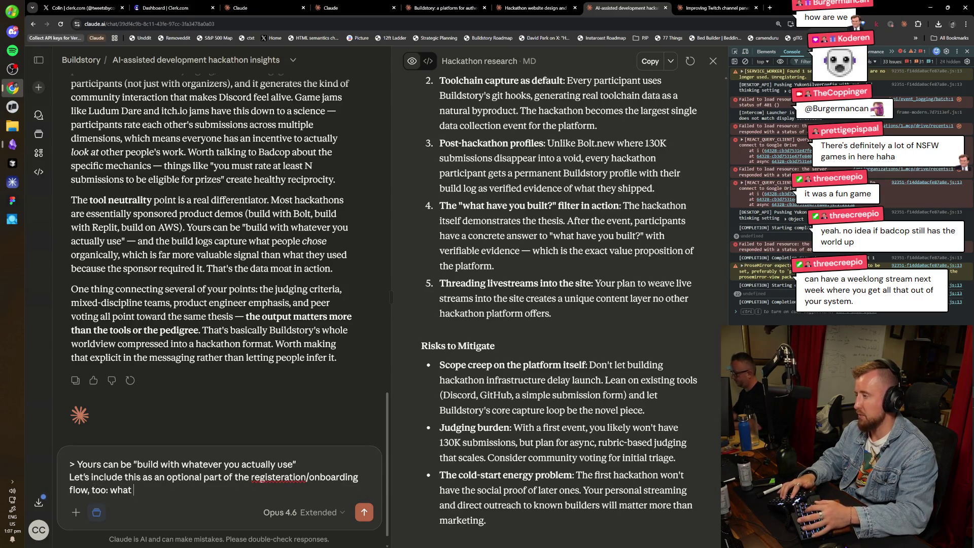
{"action": "type", "text": "ck/models etc. yuou"}
{"action": "key", "text": "BackSpace"}
{"action": "type", "text": "ou intend "}
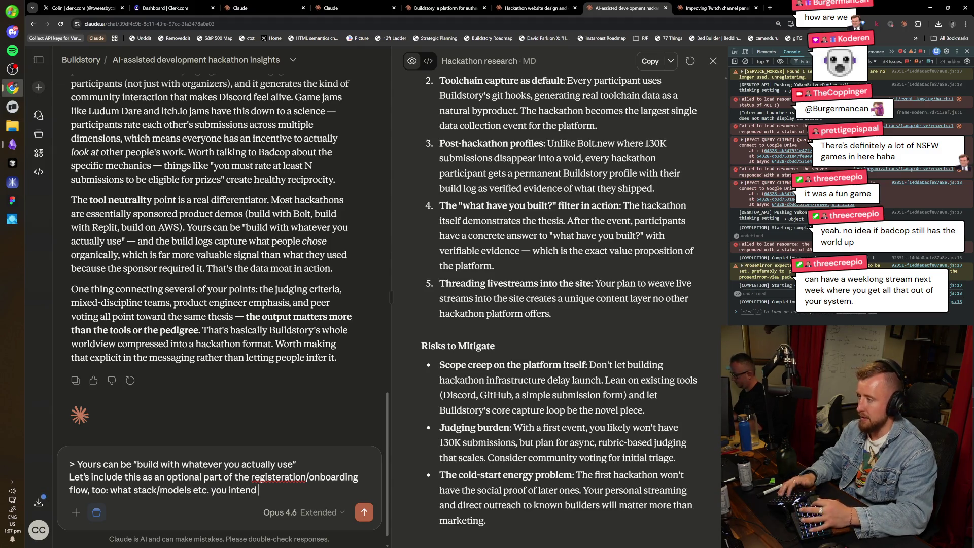
{"action": "type", "text": "on using. We can "}
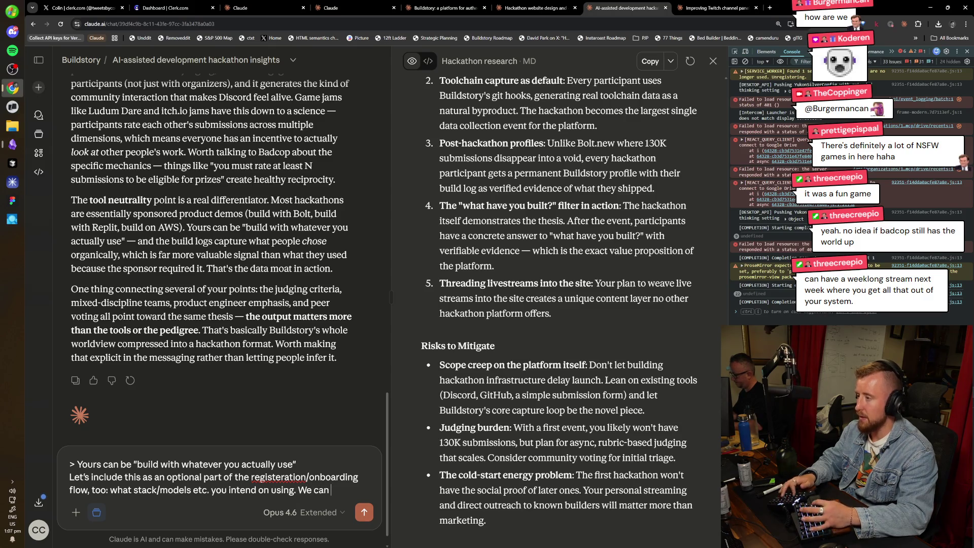
{"action": "type", "text": "expose this pre-event"}
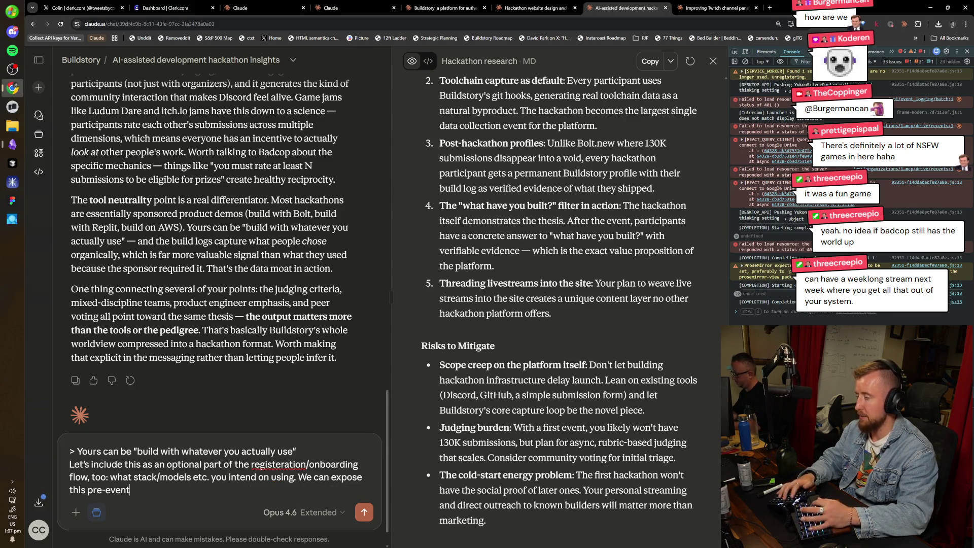
{"action": "type", "text": " as an interesting set of data"}
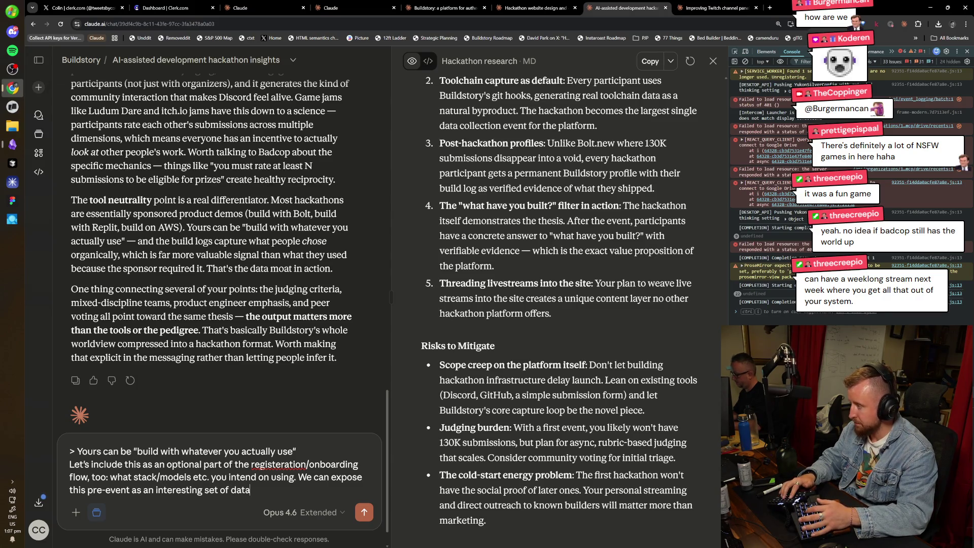
{"action": "type", "text": ". Then "}
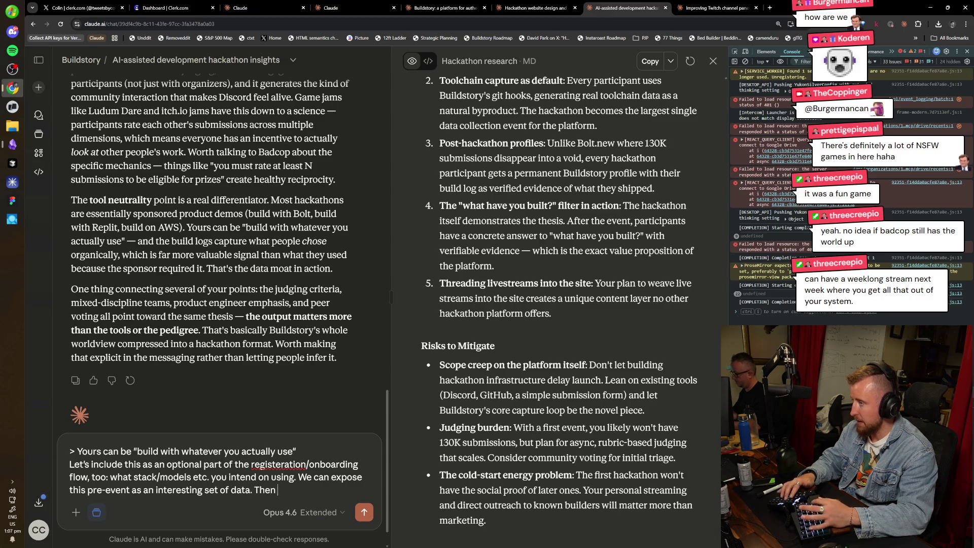
{"action": "type", "text": "after, "}
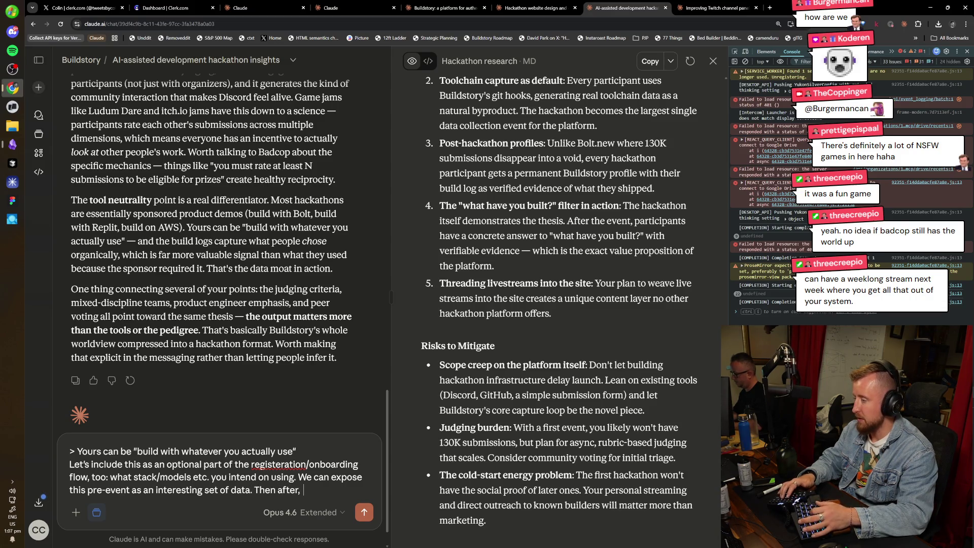
{"action": "type", "text": " looking at what "}
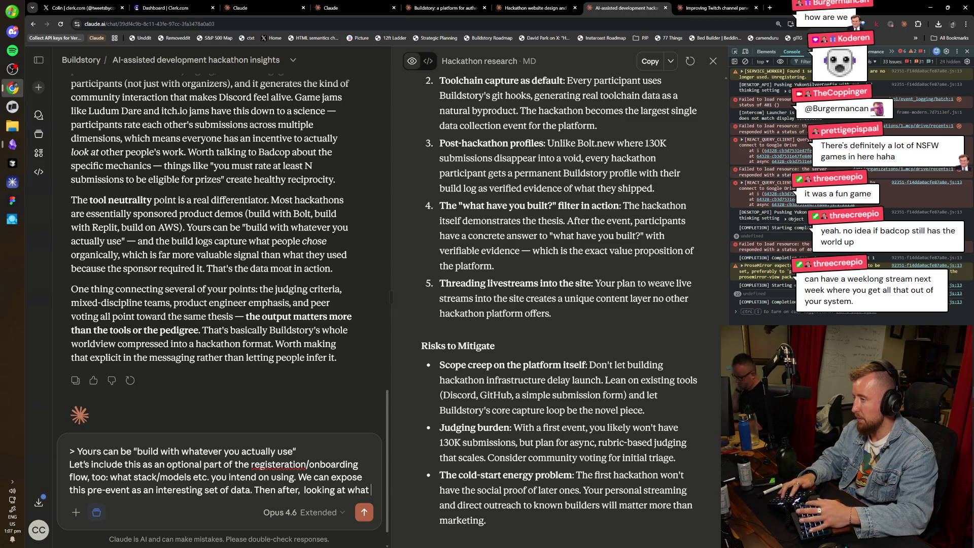
{"action": "type", "text": "people used is goi"}
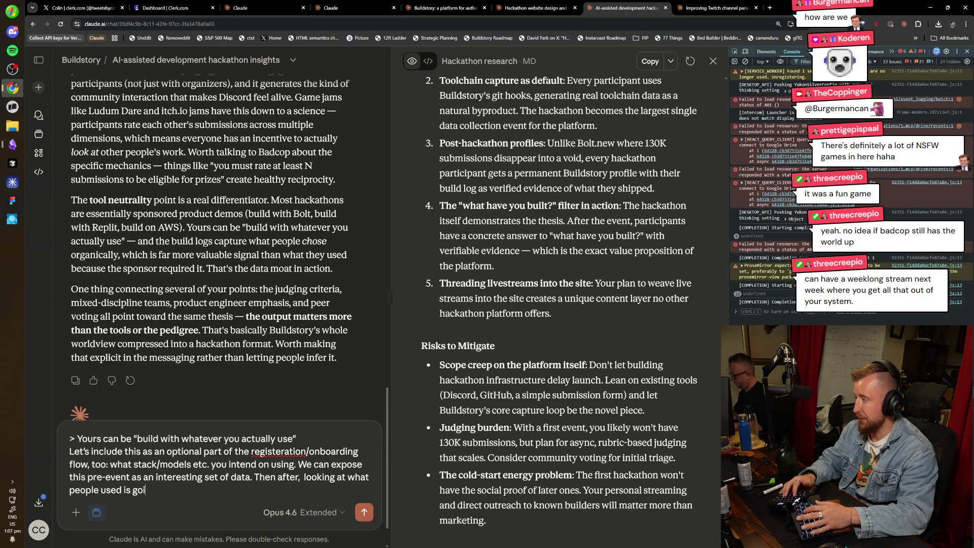
{"action": "type", "text": "ng to be super fasc"}
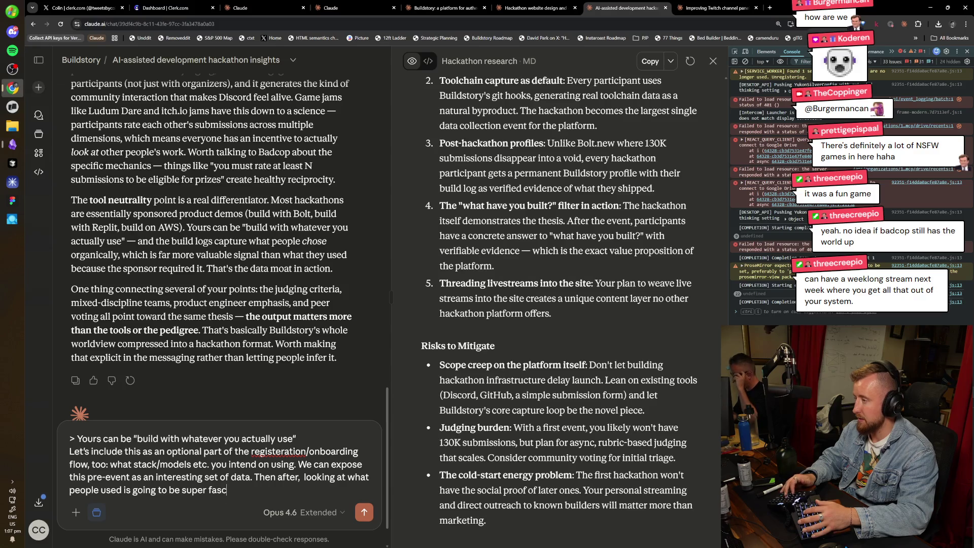
{"action": "type", "text": "inating, too"}
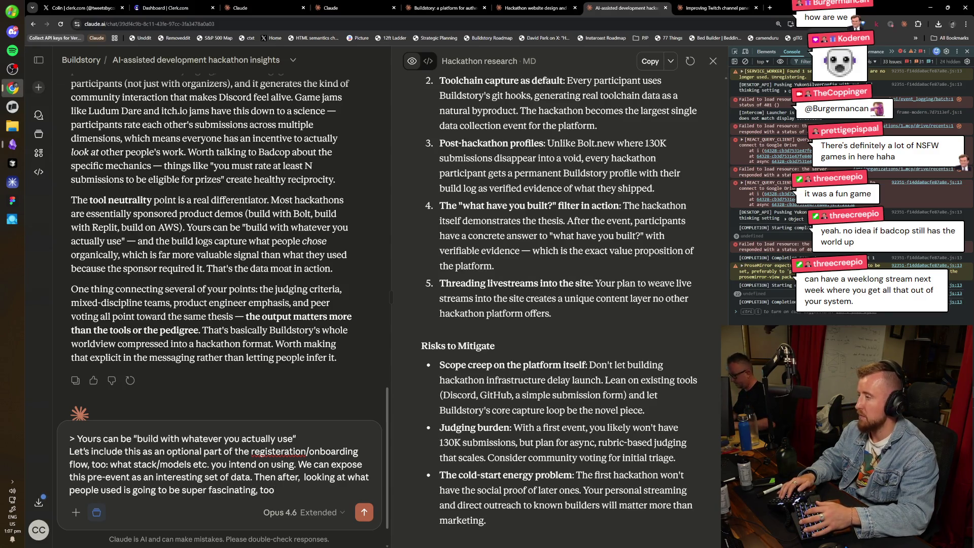
Check the spelling of 'fascinating', correct 'registeration' to 'registration', and send the follow-up.
{"action": "key", "text": "ctrl+shift+Left"}
{"action": "key", "text": "ctrl+shift+s"}
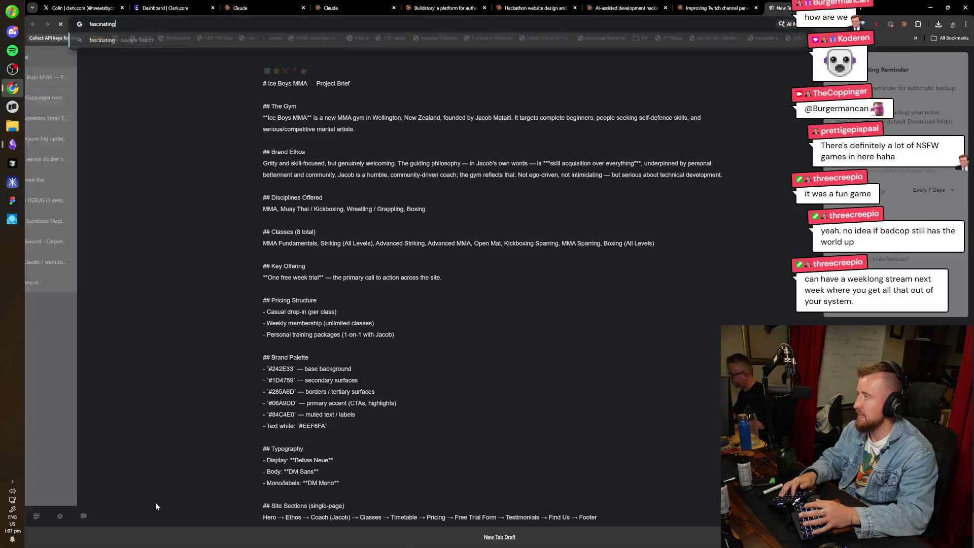
{"action": "key", "text": "ctrl+w"}
{"action": "key", "text": "End"}
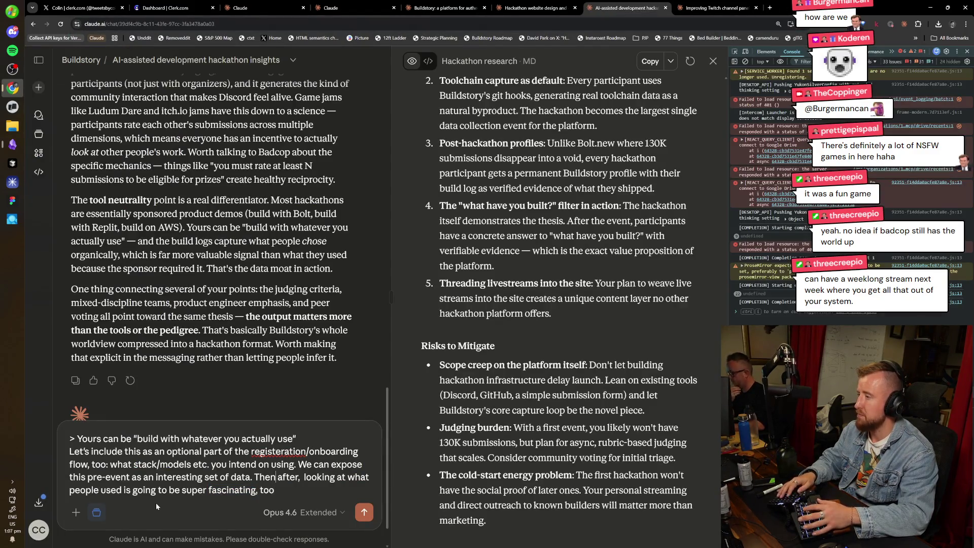
{"action": "key", "text": "ctrl+shift+Left"}
{"action": "type", "text": "registration"}
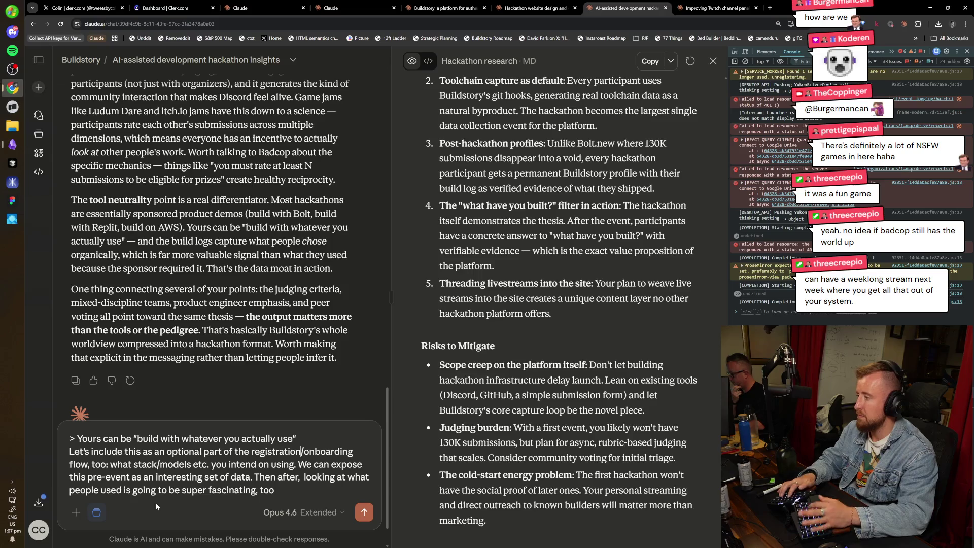
{"action": "key", "text": "Return"}
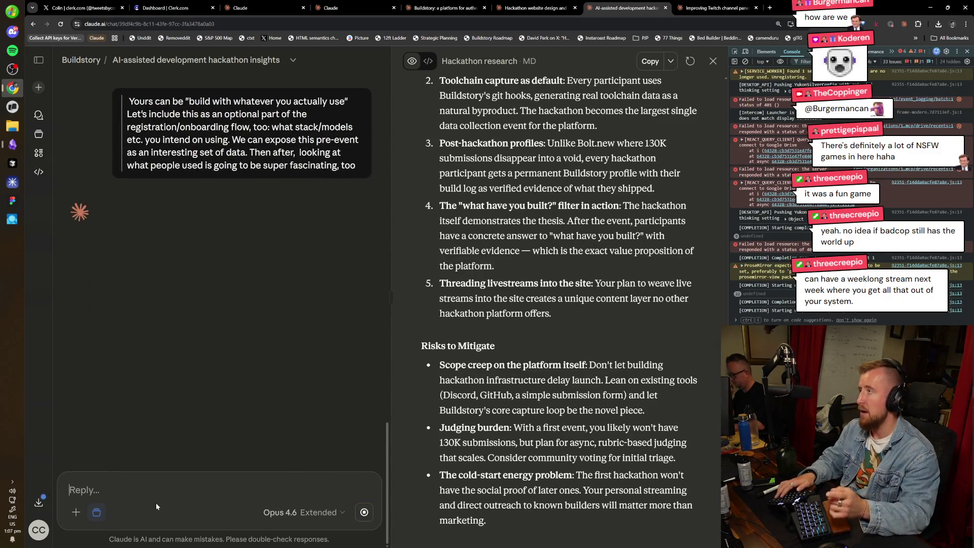
Review the Twitch panels chat's eight growth-ranked panels, led by 'What Happens Here', then return to the hackathon chat.
{"action": "key", "text": "ctrl+Tab"}
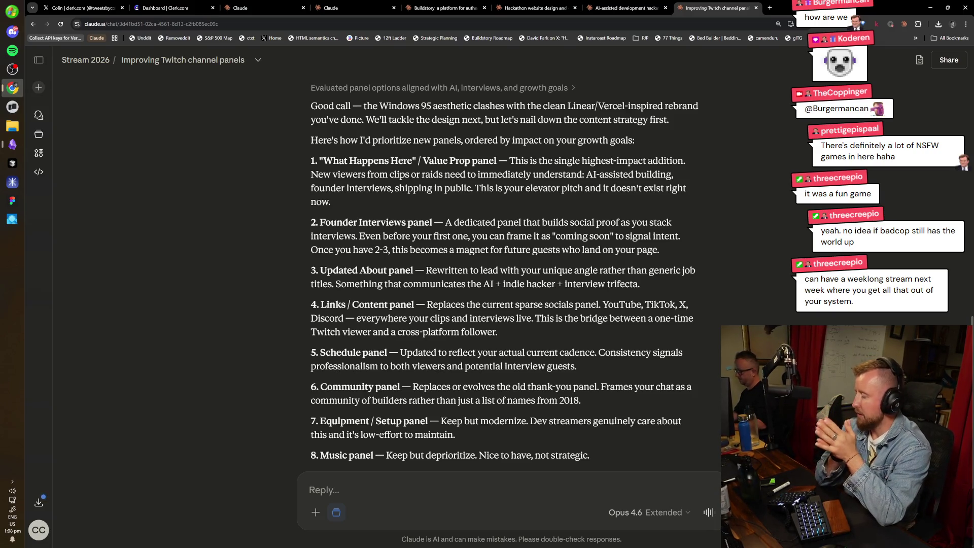
{"action": "scroll", "coordinate": [502, 279], "scroll_direction": "down", "scroll_amount": 3}
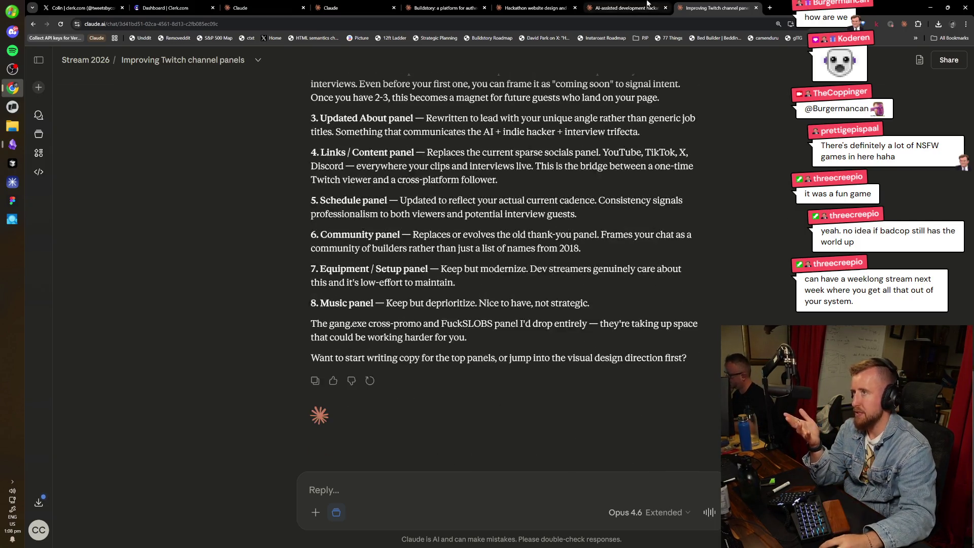
{"action": "left_click", "coordinate": [627, 7]}
Scroll through Claude's reply endorsing lightweight stack dropdowns with an 'other' option at registration.
{"action": "scroll", "coordinate": [207, 404], "scroll_direction": "down", "scroll_amount": 4}
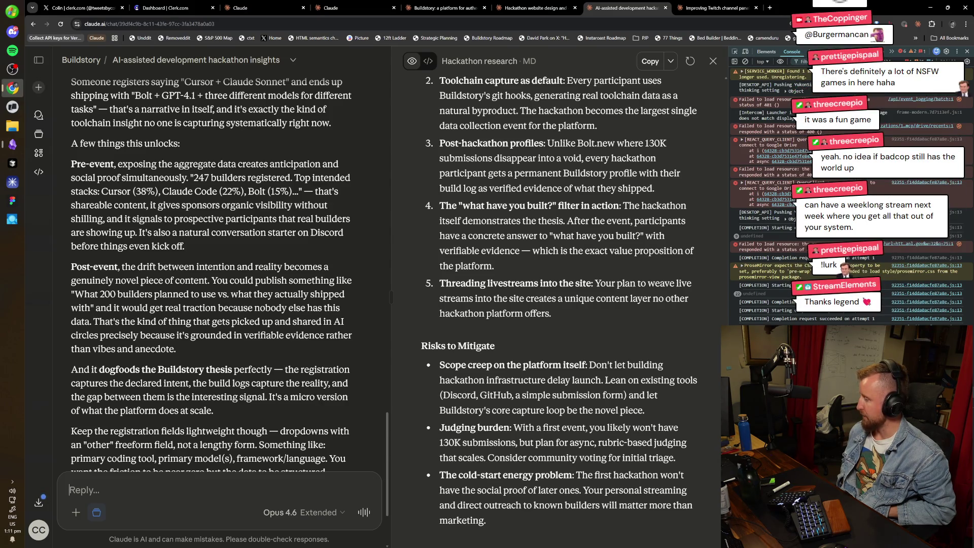
{"action": "scroll", "coordinate": [299, 389], "scroll_direction": "down", "scroll_amount": 1}
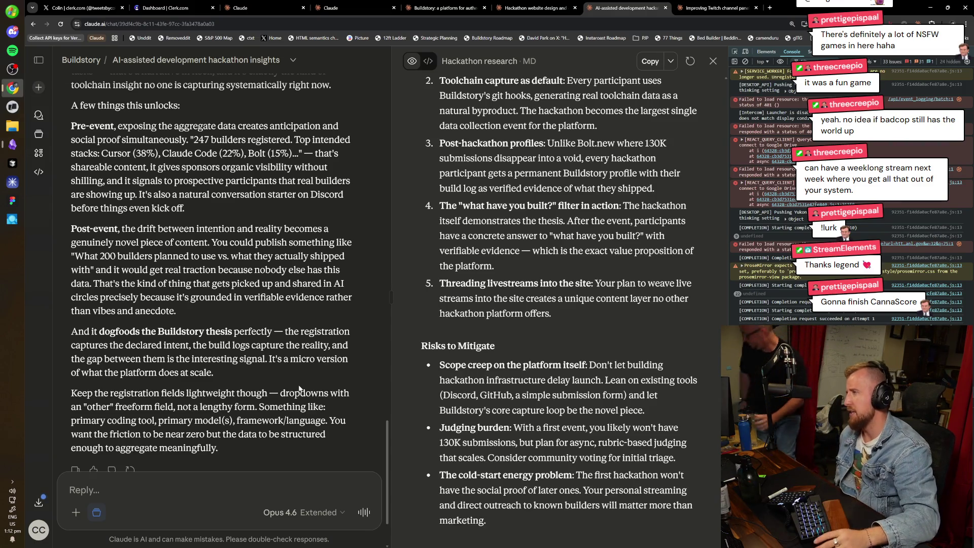
{"action": "scroll", "coordinate": [354, 343], "scroll_direction": "down", "scroll_amount": 2}
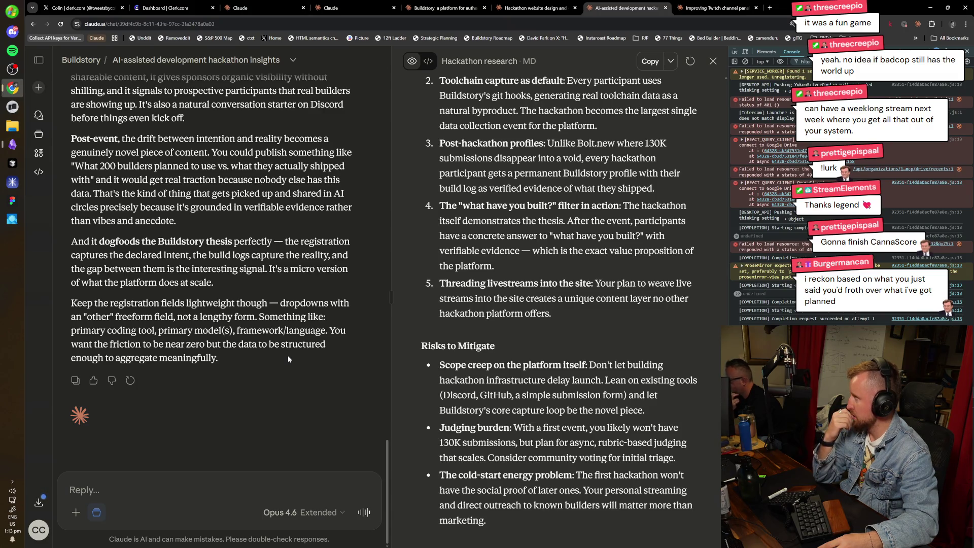
{"action": "scroll", "coordinate": [279, 356], "scroll_direction": "up", "scroll_amount": 2}
{"action": "scroll", "coordinate": [279, 359], "scroll_direction": "down", "scroll_amount": 2}
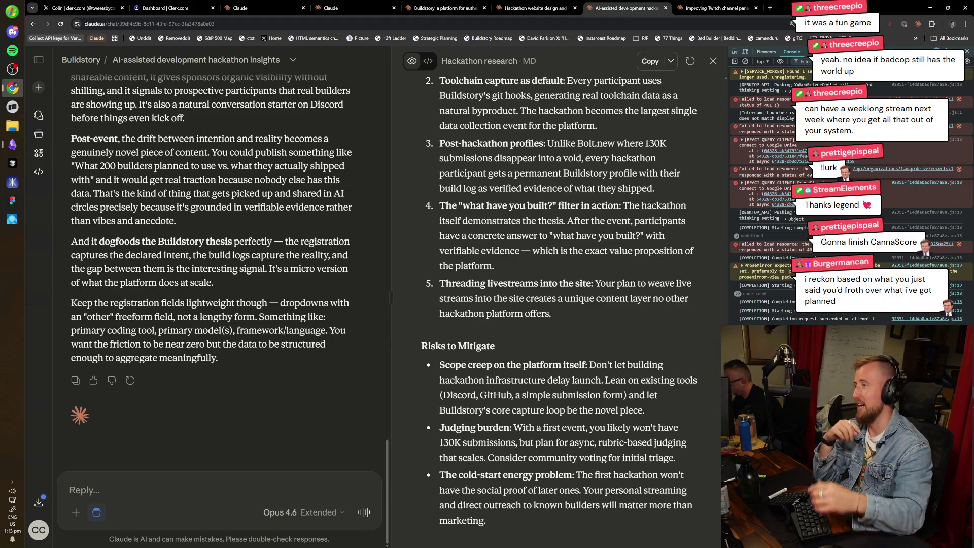
{"action": "scroll", "coordinate": [558, 304], "scroll_direction": "up", "scroll_amount": 10}
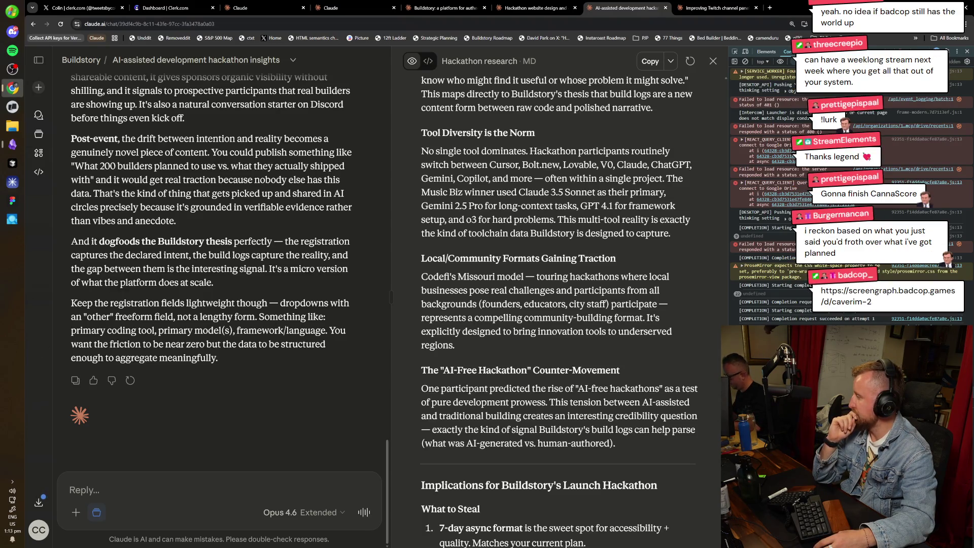
{"action": "left_click", "coordinate": [888, 296]}
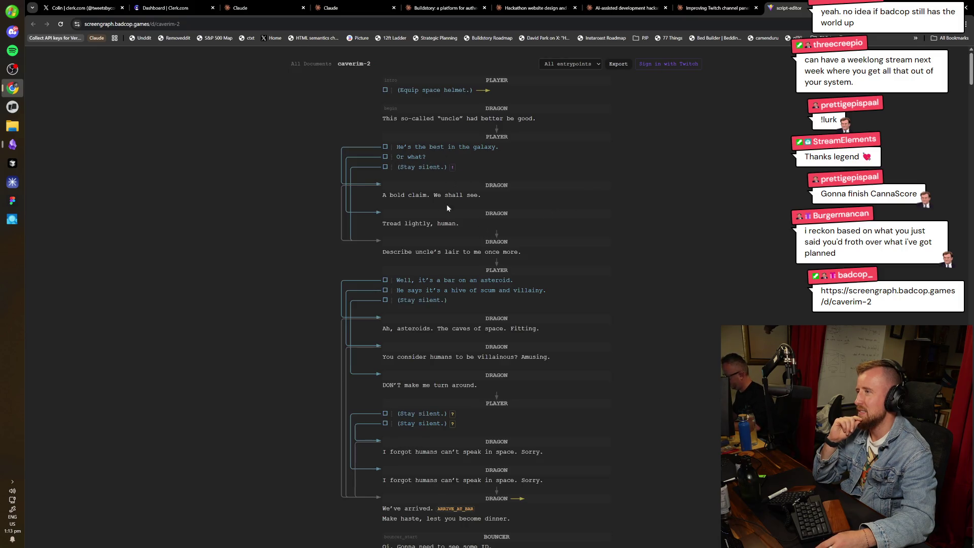
Scroll up and down through the opening lines of the caverim-2 script.
{"action": "scroll", "coordinate": [446, 206], "scroll_direction": "down", "scroll_amount": 6}
{"action": "scroll", "coordinate": [447, 207], "scroll_direction": "up", "scroll_amount": 6}
{"action": "left_click", "coordinate": [464, 67], "text": "shift"}
{"action": "left_click", "coordinate": [465, 67]}
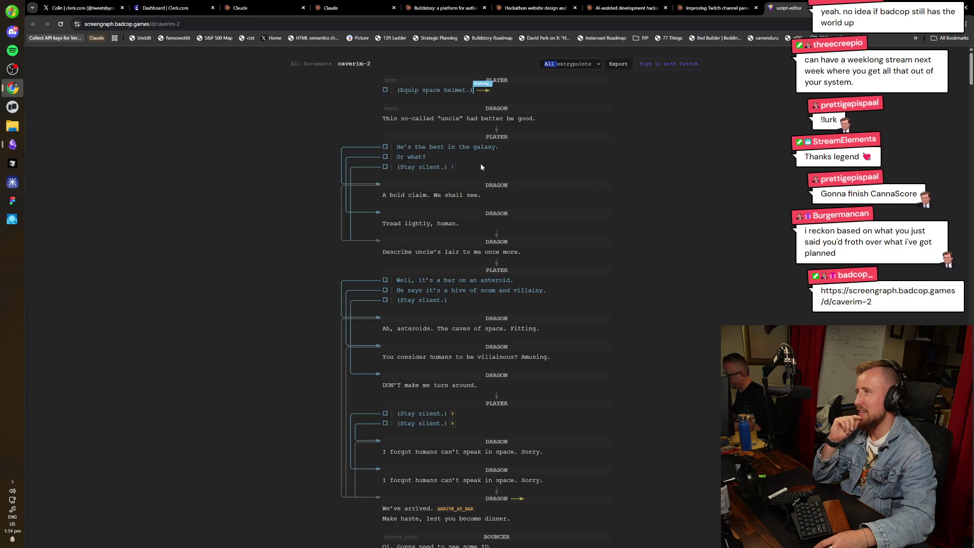
{"action": "scroll", "coordinate": [605, 211], "scroll_direction": "down", "scroll_amount": 15}
{"action": "scroll", "coordinate": [606, 207], "scroll_direction": "down", "scroll_amount": 20}
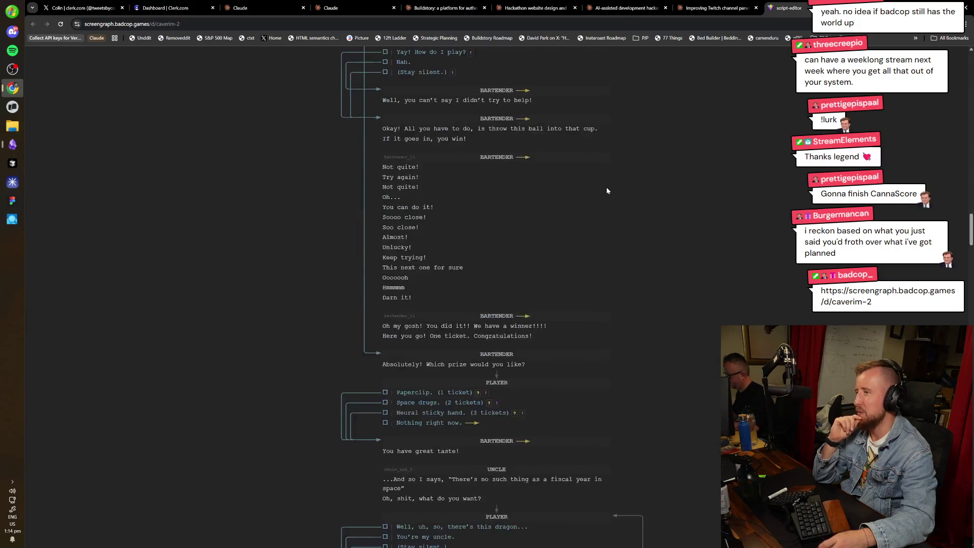
{"action": "scroll", "coordinate": [686, 131], "scroll_direction": "down", "scroll_amount": 20}
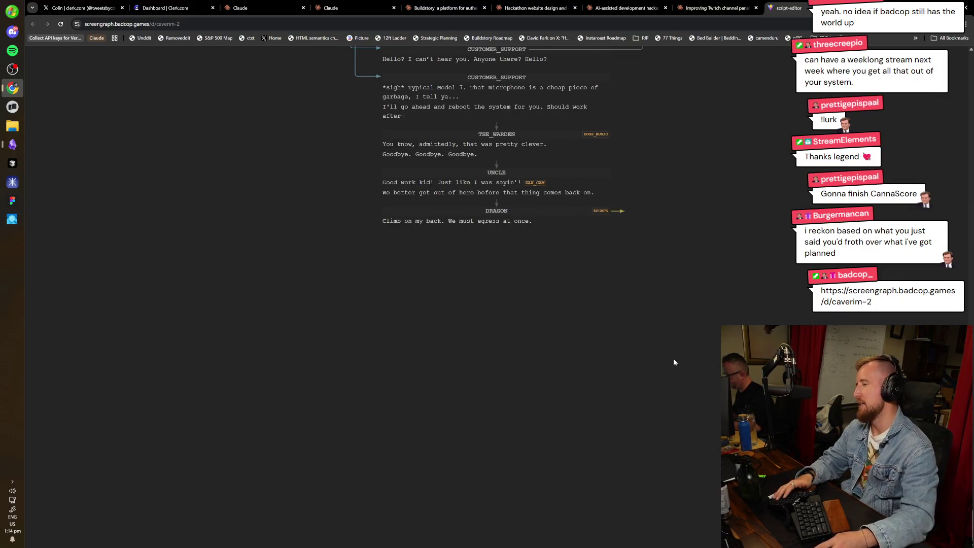
{"action": "scroll", "coordinate": [673, 358], "scroll_direction": "up", "scroll_amount": 15}
{"action": "scroll", "coordinate": [714, 252], "scroll_direction": "up", "scroll_amount": 20}
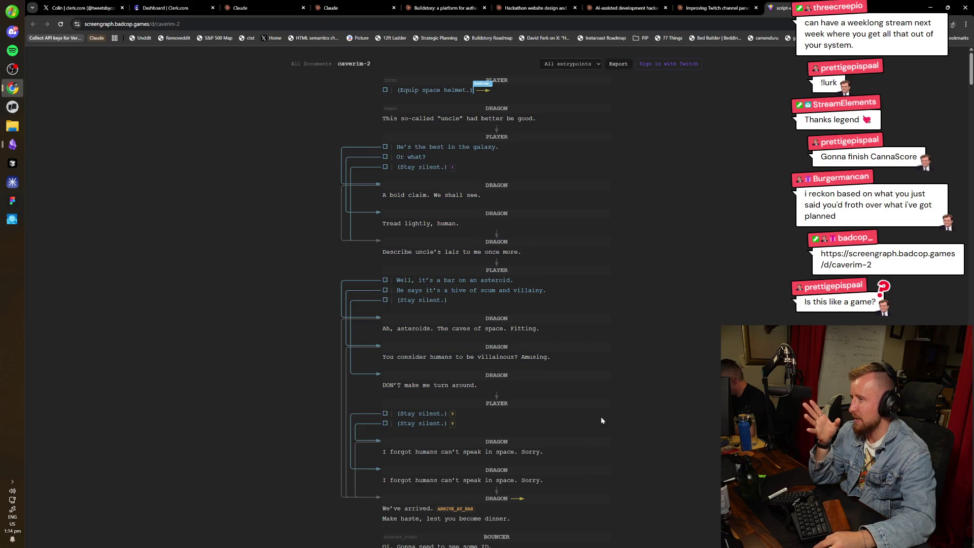
Try dragging the 'A bold claim' dialogue block, then choose the 'He's the best in the galaxy.' reply.
{"action": "mouse_move", "coordinate": [379, 197]}
{"action": "left_mouse_down"}
{"action": "mouse_move", "coordinate": [469, 229]}
{"action": "mouse_move", "coordinate": [489, 294]}
{"action": "mouse_move", "coordinate": [676, 364]}
{"action": "left_mouse_up"}
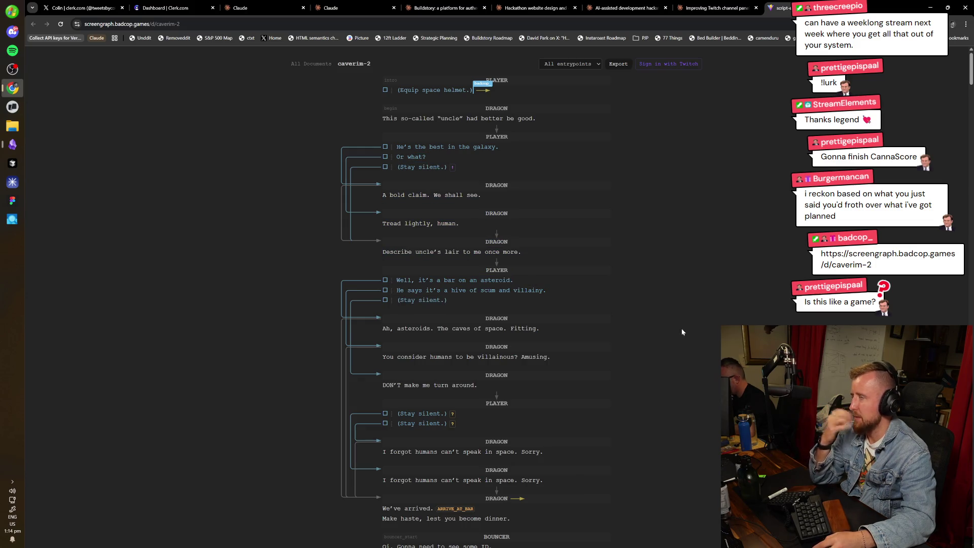
{"action": "scroll", "coordinate": [543, 253], "scroll_direction": "down", "scroll_amount": 4}
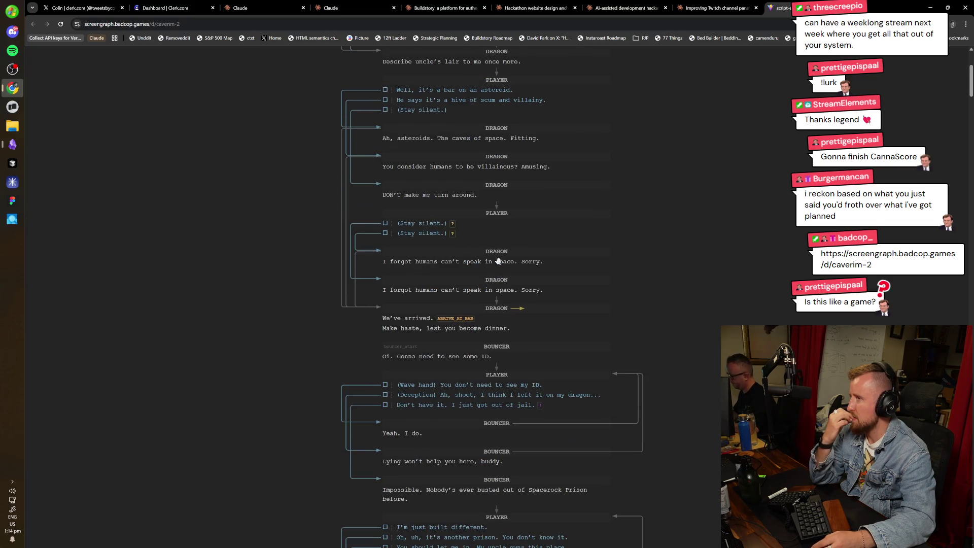
{"action": "scroll", "coordinate": [467, 246], "scroll_direction": "up", "scroll_amount": 4}
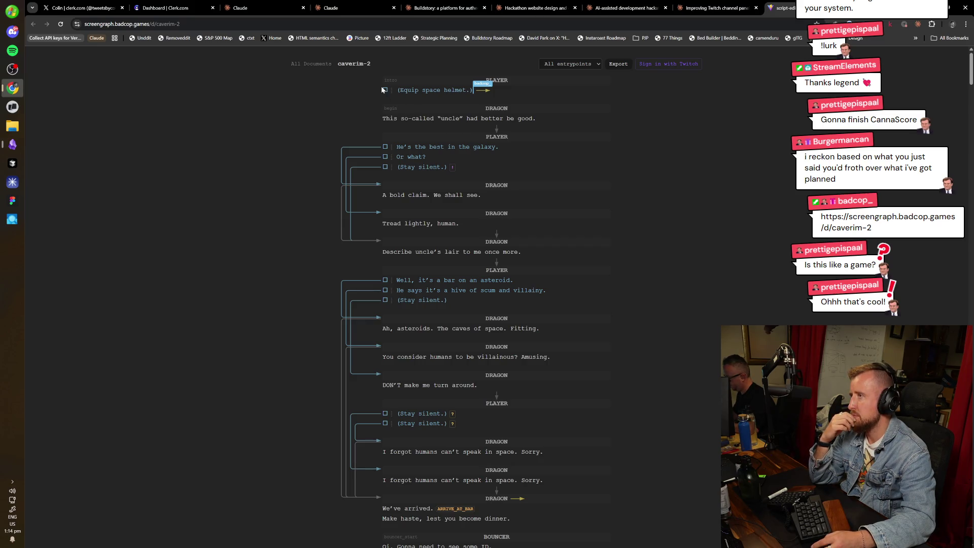
{"action": "left_click", "coordinate": [385, 147]}
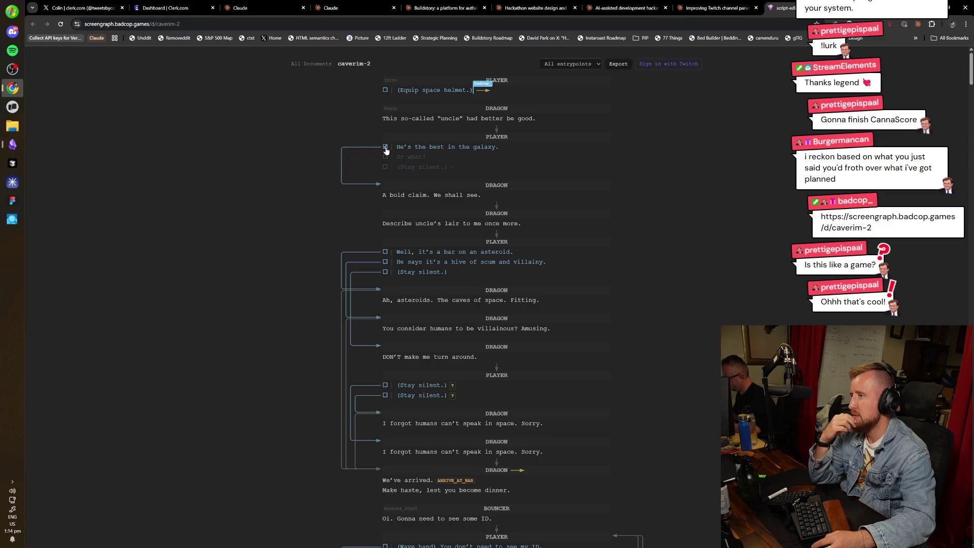
Re-select 'He's the best in the galaxy.', then choose 'He says it's a hive of scum and villainy.' and '(Wave hand)'.
{"action": "left_click", "coordinate": [385, 147]}
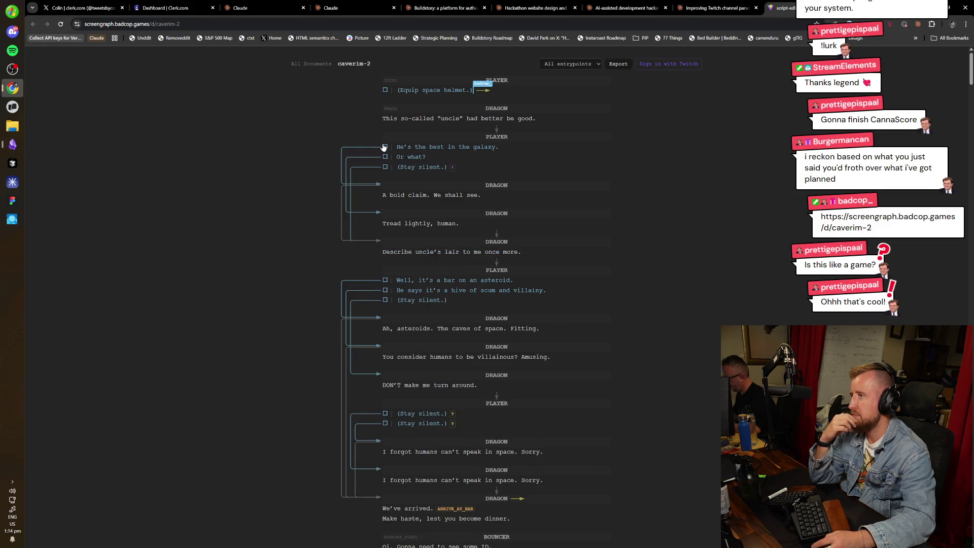
{"action": "left_click", "coordinate": [385, 147]}
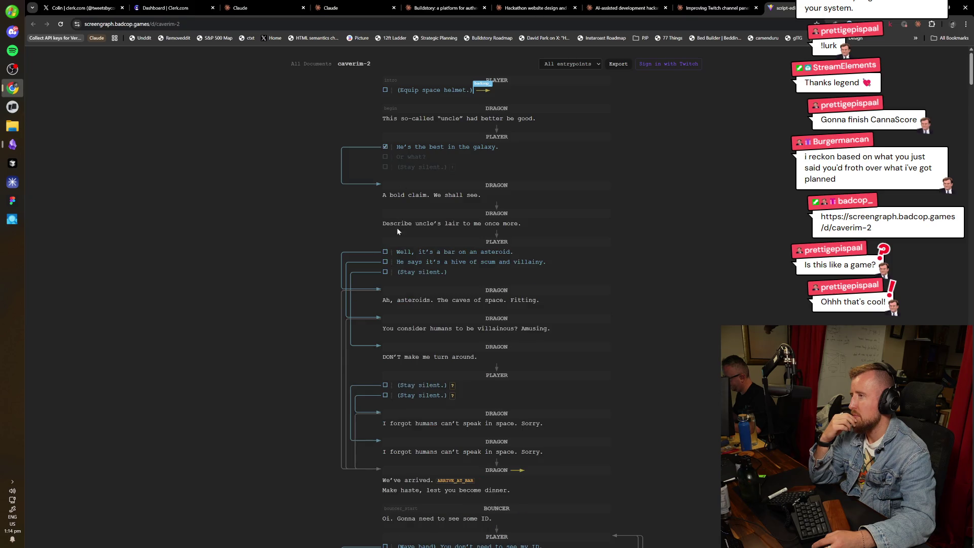
{"action": "left_click", "coordinate": [385, 262]}
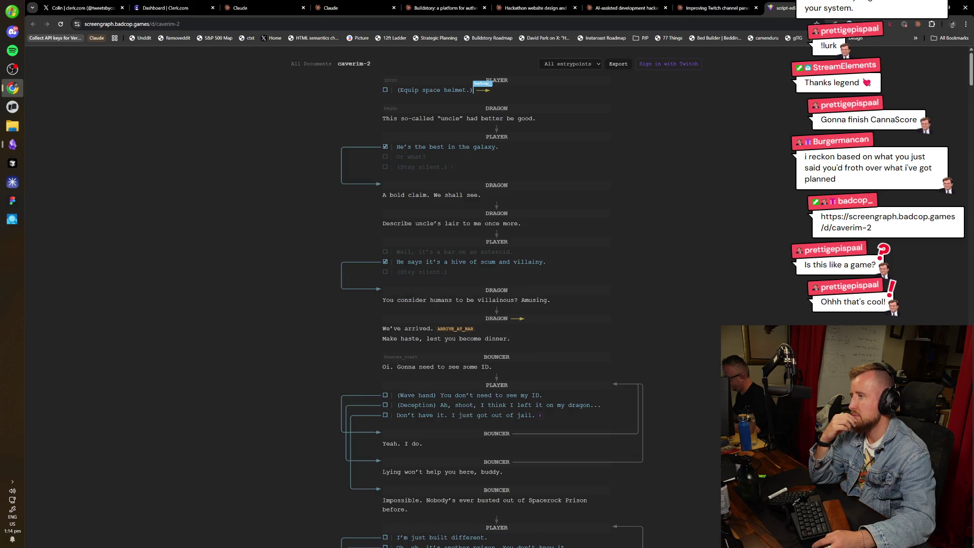
{"action": "left_click", "coordinate": [385, 395]}
Choose 'I need to earn some tickets.' and 'Screw that!', then scroll through the rest of the script.
{"action": "scroll", "coordinate": [385, 396], "scroll_direction": "down", "scroll_amount": 2}
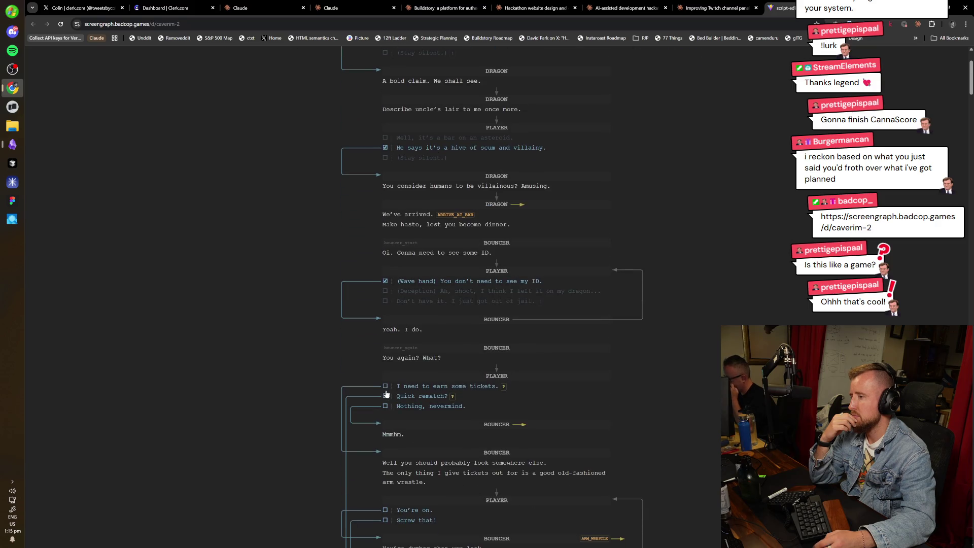
{"action": "left_click", "coordinate": [386, 386]}
{"action": "scroll", "coordinate": [387, 390], "scroll_direction": "down", "scroll_amount": 3}
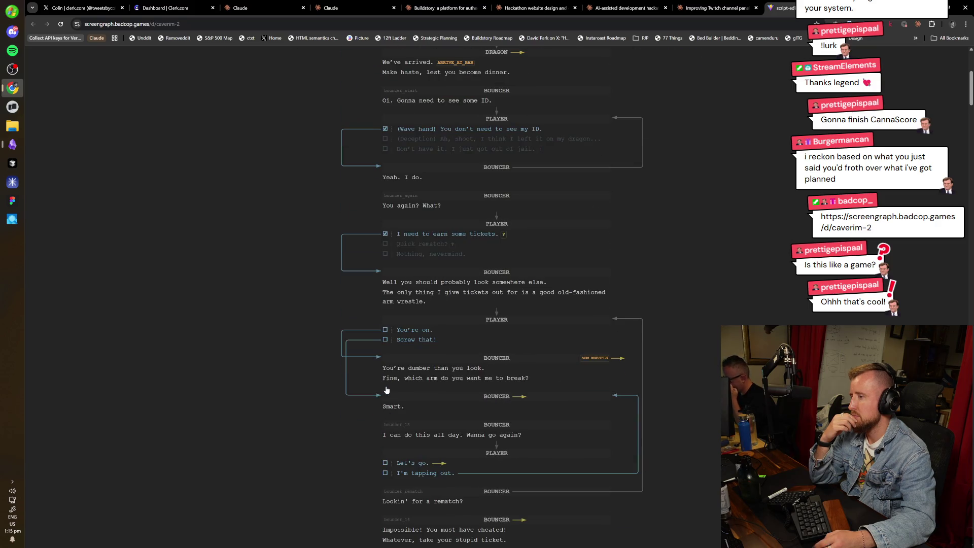
{"action": "left_click", "coordinate": [385, 339]}
{"action": "scroll", "coordinate": [389, 345], "scroll_direction": "down", "scroll_amount": 2}
{"action": "scroll", "coordinate": [391, 348], "scroll_direction": "down", "scroll_amount": 8}
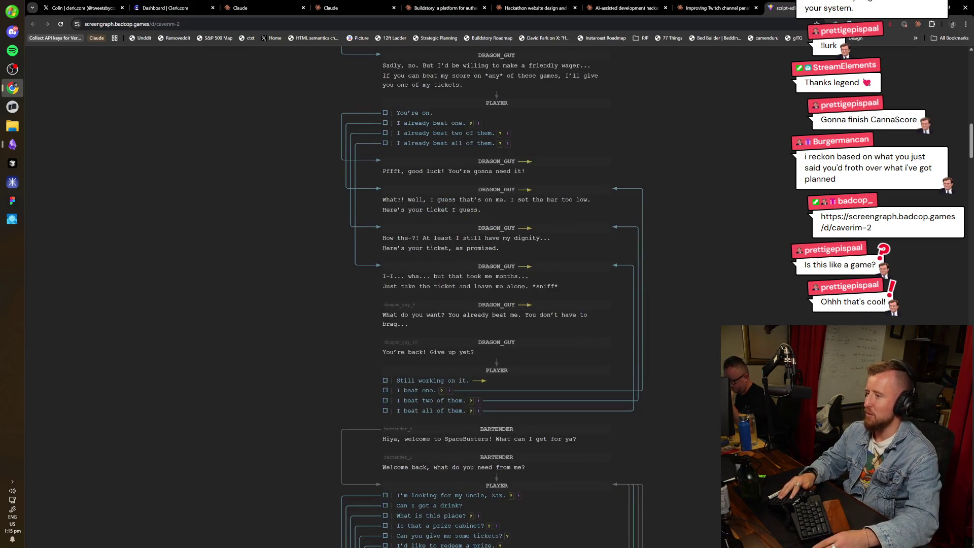
{"action": "scroll", "coordinate": [659, 376], "scroll_direction": "down", "scroll_amount": 7}
{"action": "scroll", "coordinate": [624, 385], "scroll_direction": "down", "scroll_amount": 5}
{"action": "scroll", "coordinate": [651, 449], "scroll_direction": "down", "scroll_amount": 15}
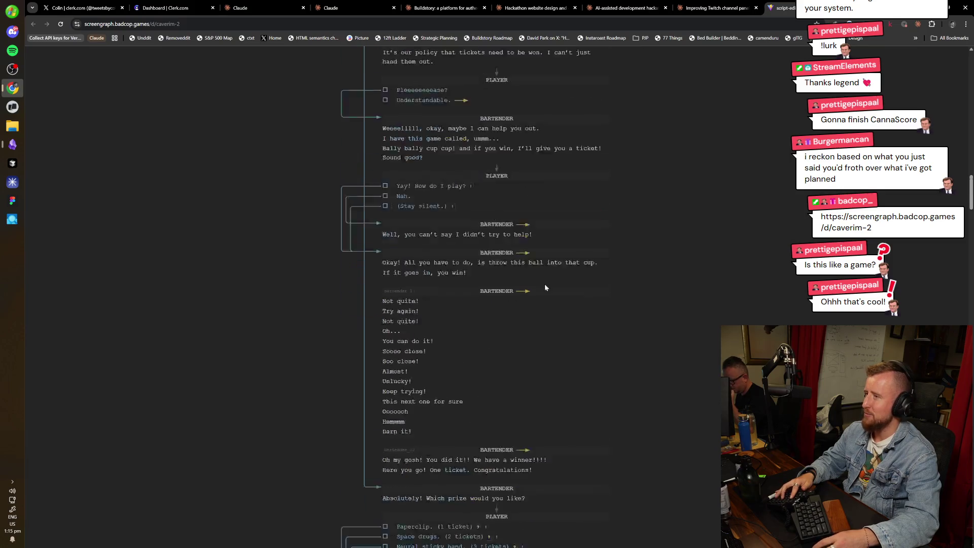
{"action": "scroll", "coordinate": [659, 391], "scroll_direction": "down", "scroll_amount": 8}
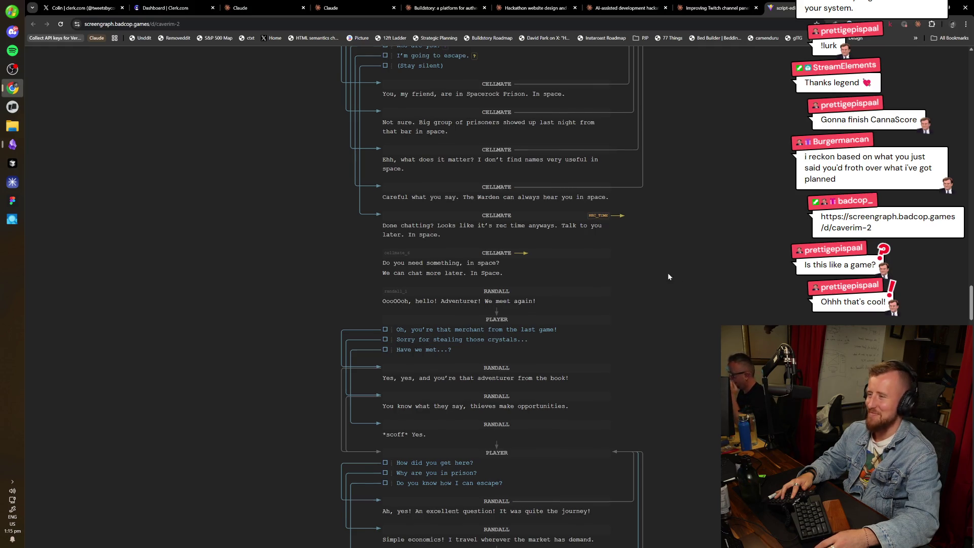
{"action": "scroll", "coordinate": [667, 273], "scroll_direction": "down", "scroll_amount": 20}
{"action": "scroll", "coordinate": [658, 197], "scroll_direction": "up", "scroll_amount": 20}
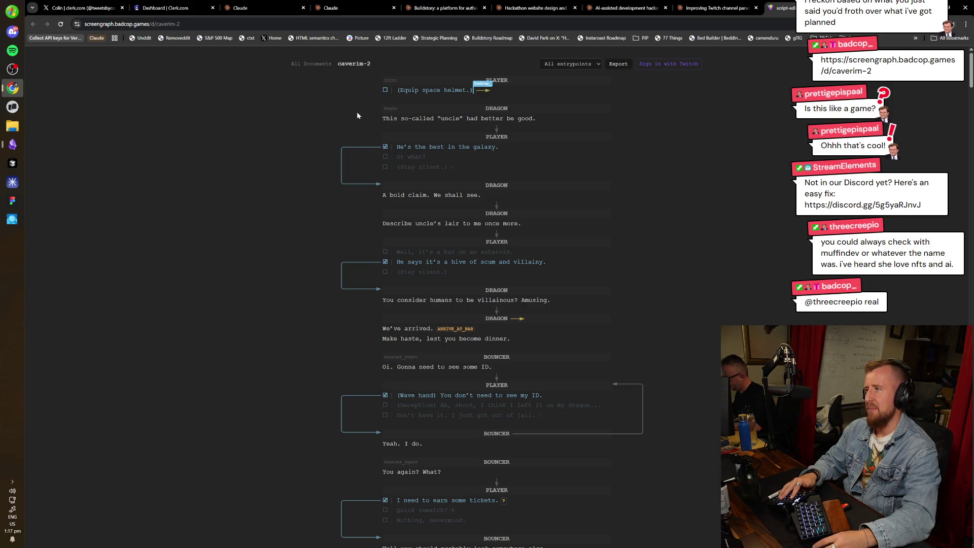
{"action": "left_click", "coordinate": [385, 146]}
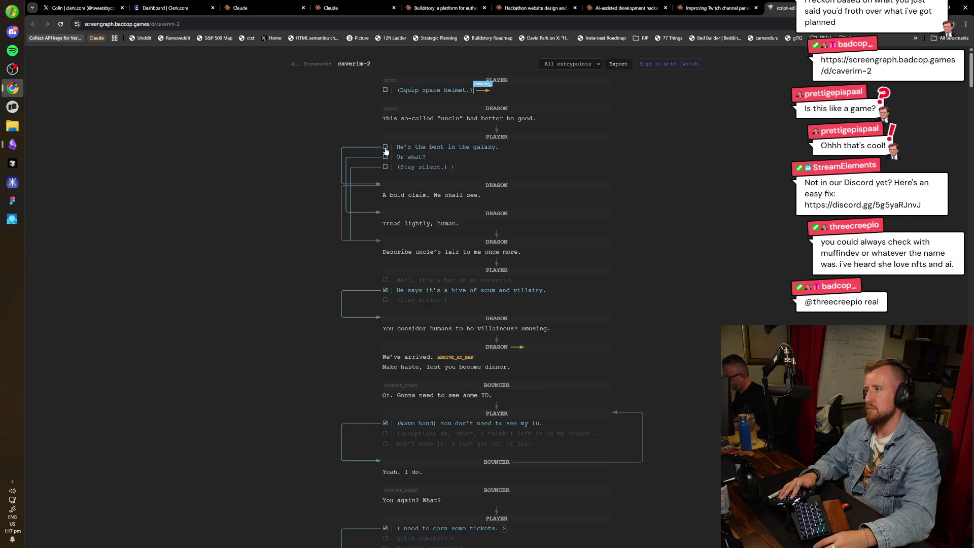
Untick the 'hive of scum' and '(Wave hand)' replies to expand their branches, then view the Twitch panels chat.
{"action": "left_click", "coordinate": [385, 290]}
{"action": "scroll", "coordinate": [390, 355], "scroll_direction": "down", "scroll_amount": 3}
{"action": "scroll", "coordinate": [390, 374], "scroll_direction": "down", "scroll_amount": 4}
{"action": "left_click", "coordinate": [390, 118]}
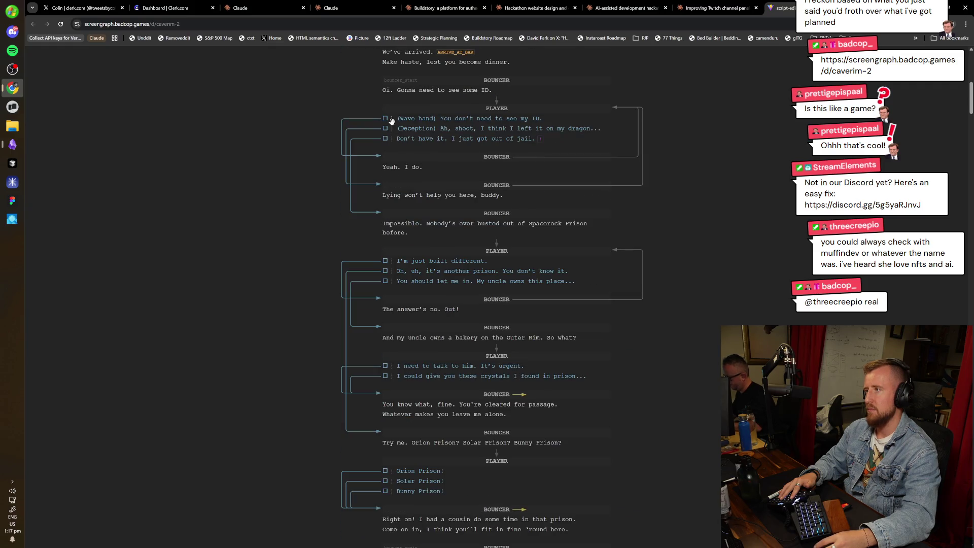
{"action": "scroll", "coordinate": [689, 357], "scroll_direction": "down", "scroll_amount": 10}
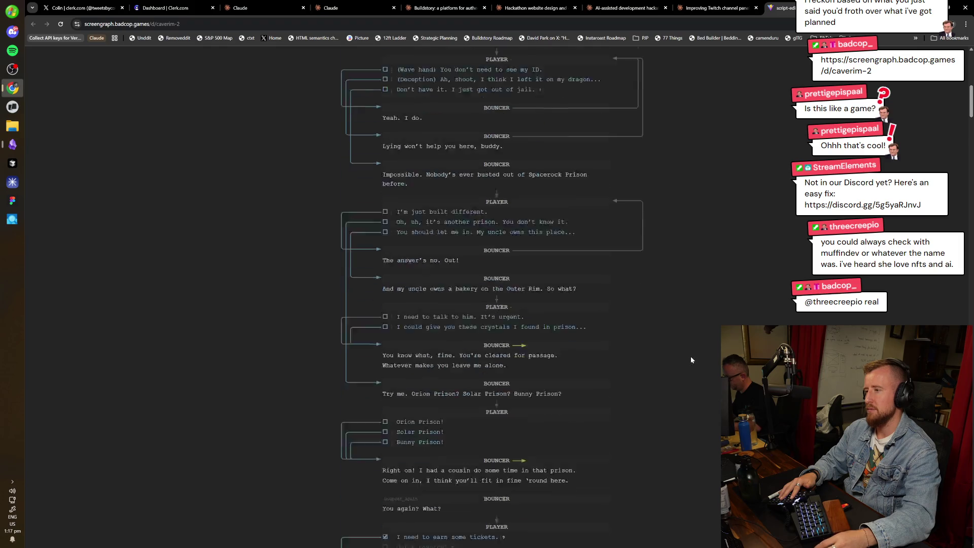
{"action": "scroll", "coordinate": [709, 415], "scroll_direction": "up", "scroll_amount": 15}
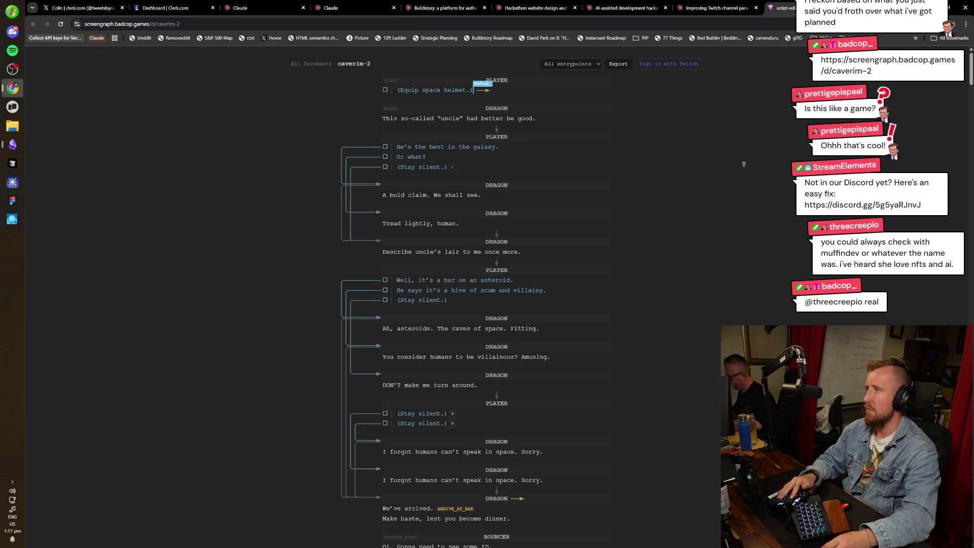
{"action": "left_click", "coordinate": [717, 8]}
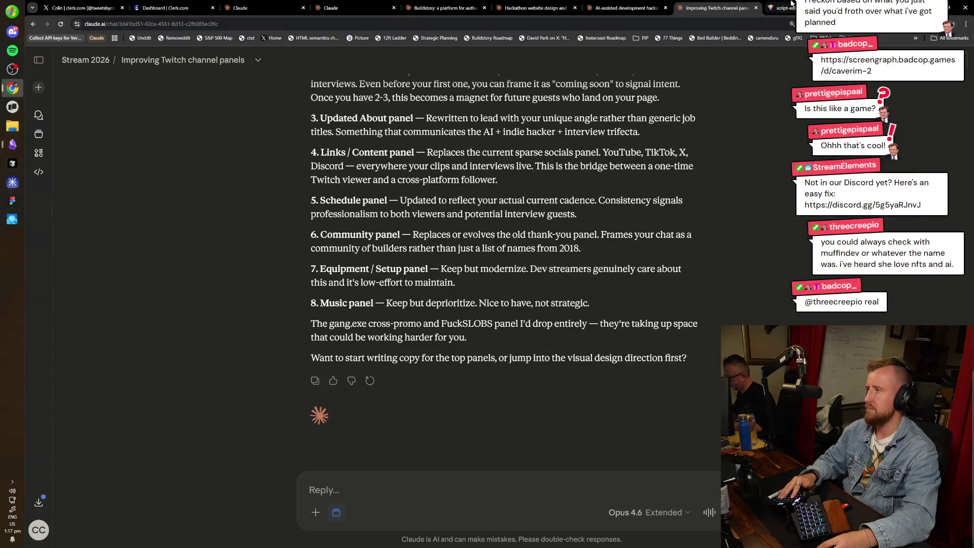
{"action": "left_click", "coordinate": [778, 8]}
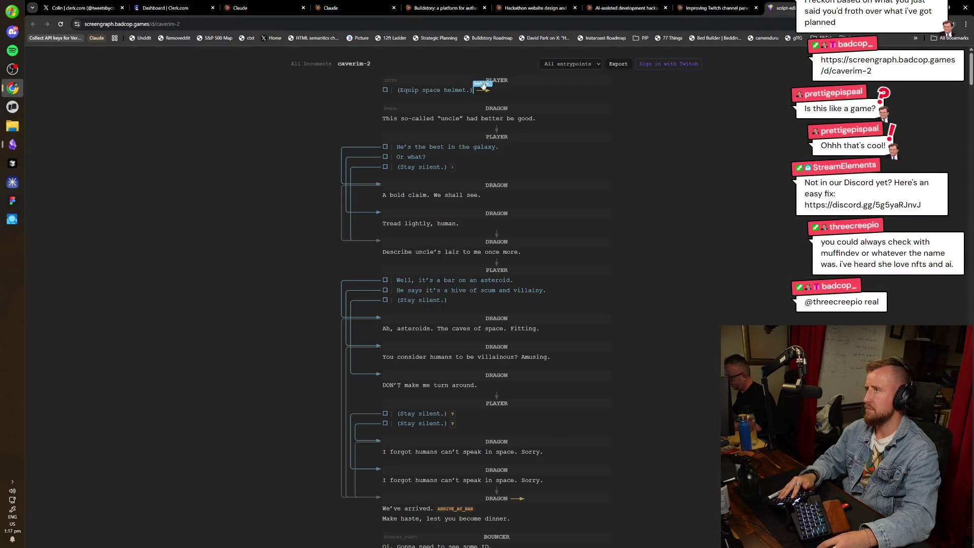
{"action": "scroll", "coordinate": [591, 225], "scroll_direction": "down", "scroll_amount": 5}
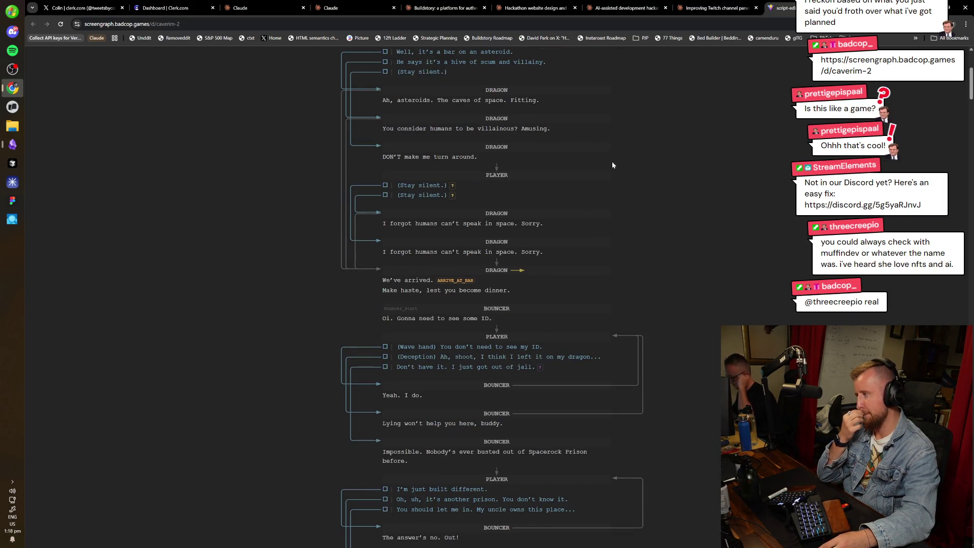
{"action": "scroll", "coordinate": [672, 237], "scroll_direction": "down", "scroll_amount": 2}
{"action": "scroll", "coordinate": [670, 233], "scroll_direction": "down", "scroll_amount": 20}
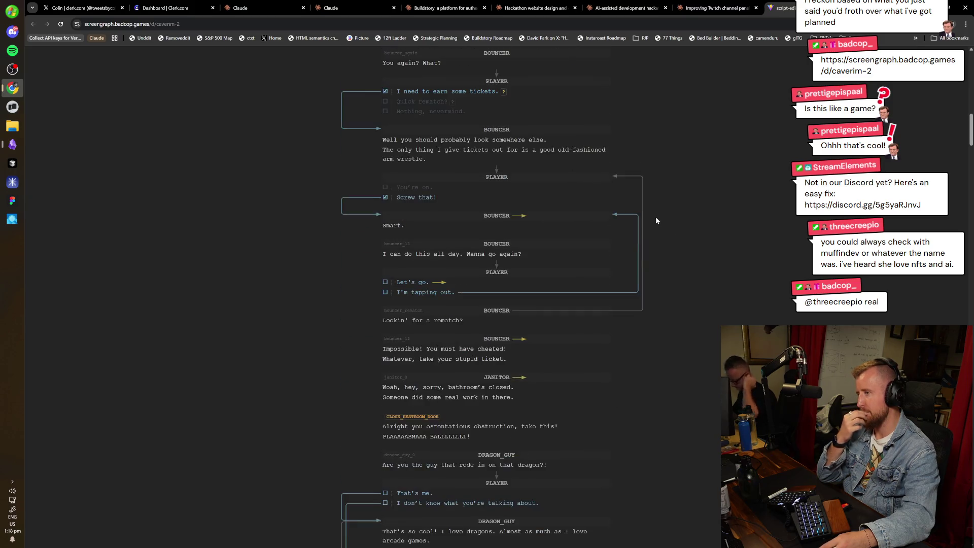
{"action": "scroll", "coordinate": [654, 288], "scroll_direction": "down", "scroll_amount": 10}
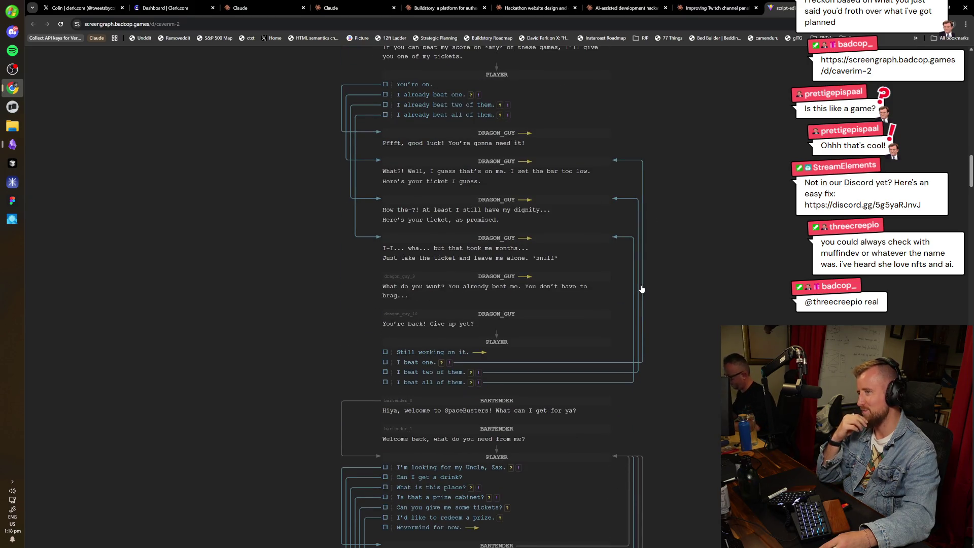
{"action": "scroll", "coordinate": [671, 286], "scroll_direction": "down", "scroll_amount": 10}
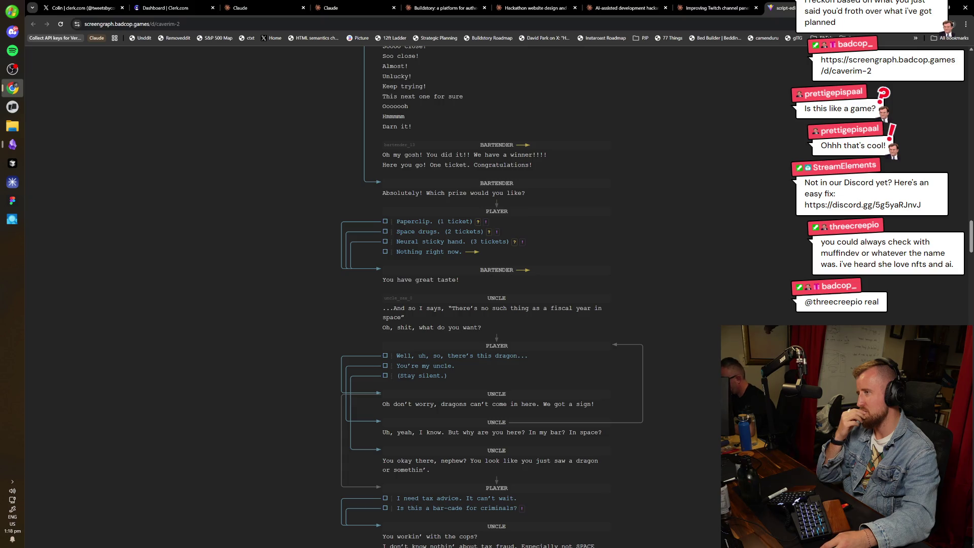
{"action": "scroll", "coordinate": [771, 144], "scroll_direction": "up", "scroll_amount": 10}
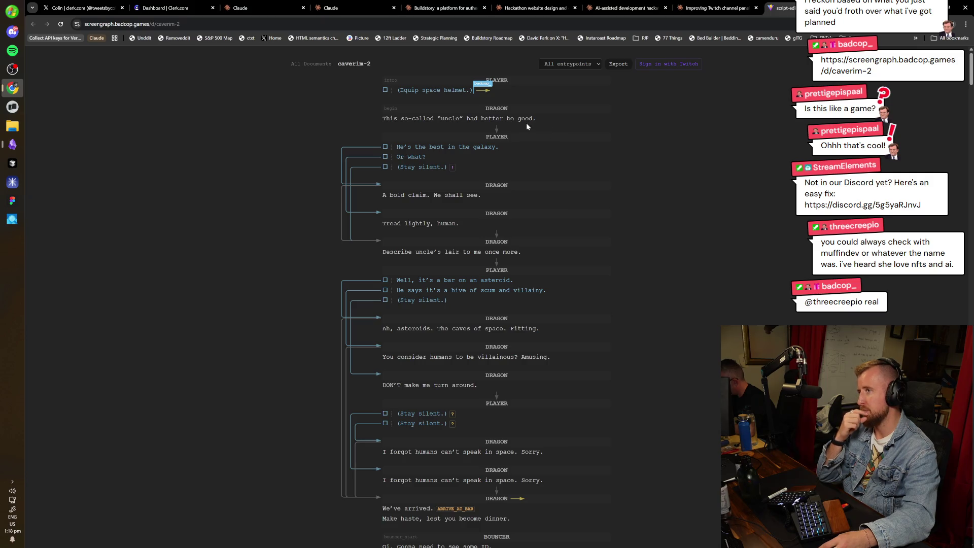
{"action": "scroll", "coordinate": [271, 137], "scroll_direction": "down", "scroll_amount": 4}
{"action": "scroll", "coordinate": [574, 276], "scroll_direction": "up", "scroll_amount": 4}
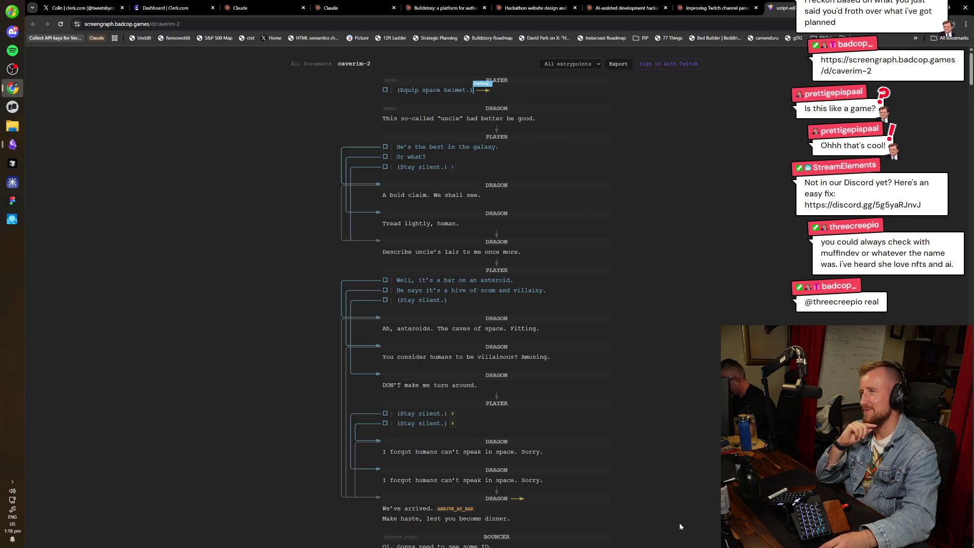
{"action": "scroll", "coordinate": [664, 486], "scroll_direction": "down", "scroll_amount": 20}
{"action": "scroll", "coordinate": [588, 512], "scroll_direction": "down", "scroll_amount": 5}
{"action": "scroll", "coordinate": [580, 465], "scroll_direction": "up", "scroll_amount": 20}
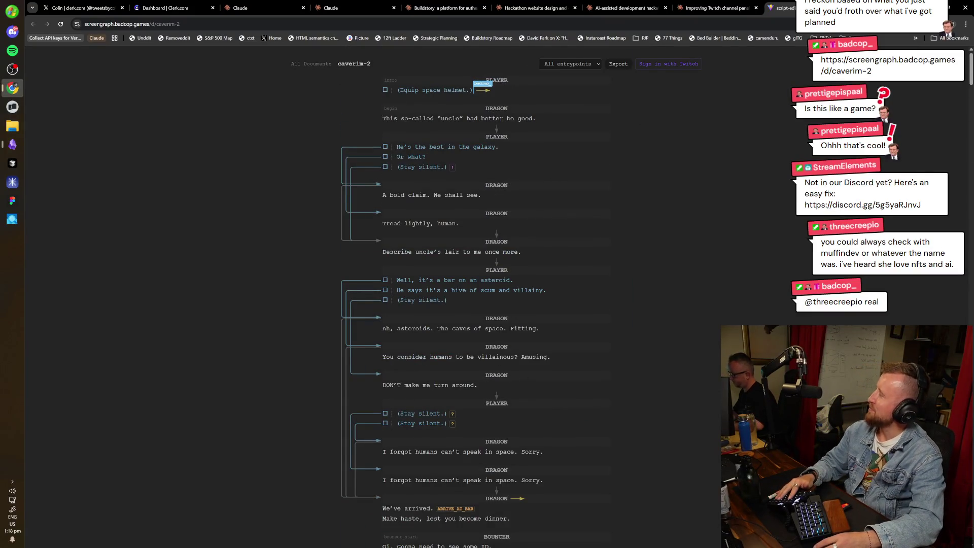
Close the Screengraph script tab and return to the Twitch channel panels chat.
{"action": "key", "text": "ctrl+w"}
{"action": "key", "text": "ctrl+shift+Tab"}
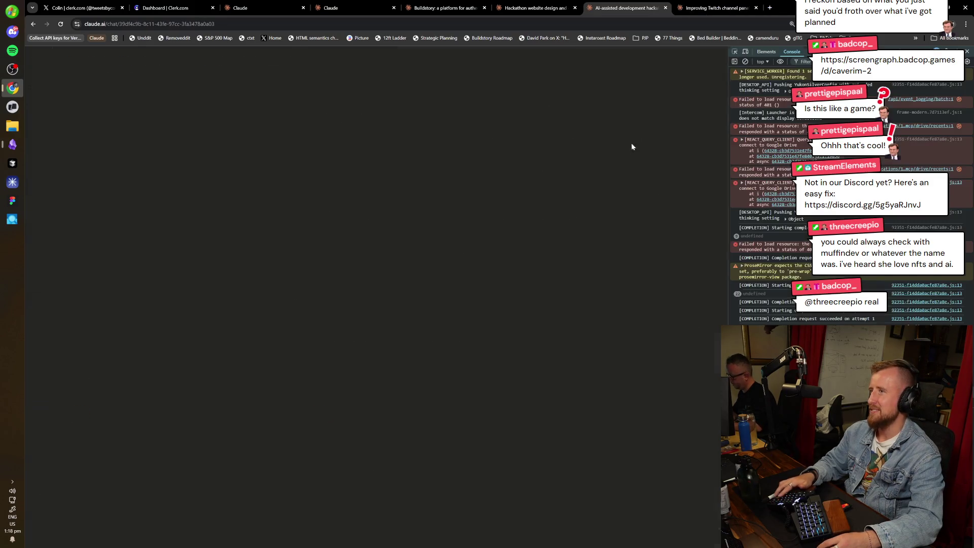
{"action": "key", "text": "ctrl+shift+Tab"}
{"action": "key", "text": "ctrl+Tab"}
{"action": "key", "text": "ctrl+Tab"}
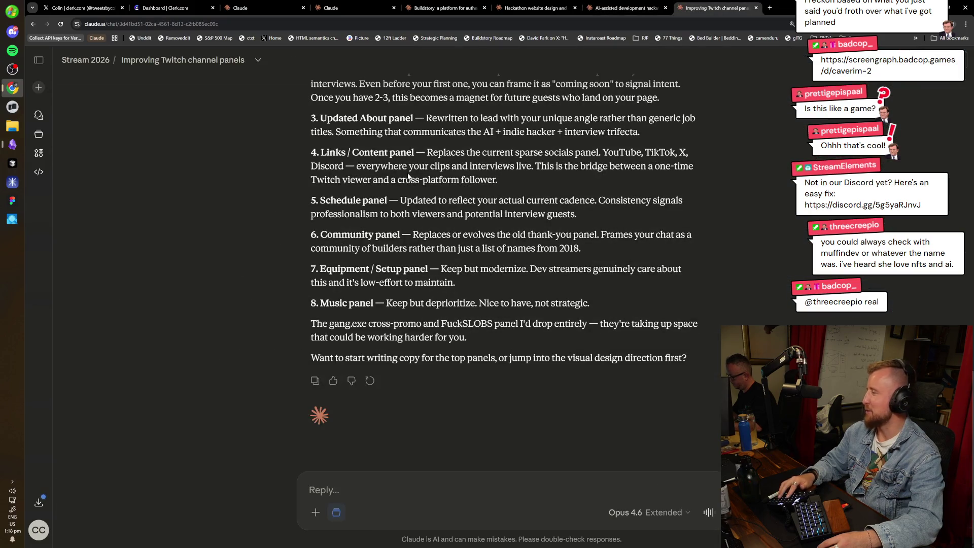
Load itch.io in a new tab and open your own creator page.
{"action": "key", "text": "ctrl+t"}
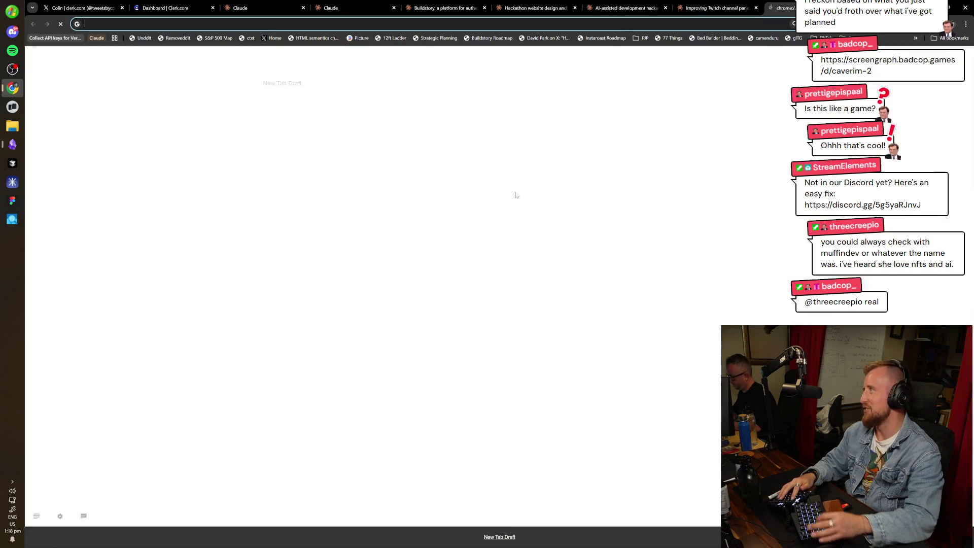
{"action": "type", "text": "itch.io"}
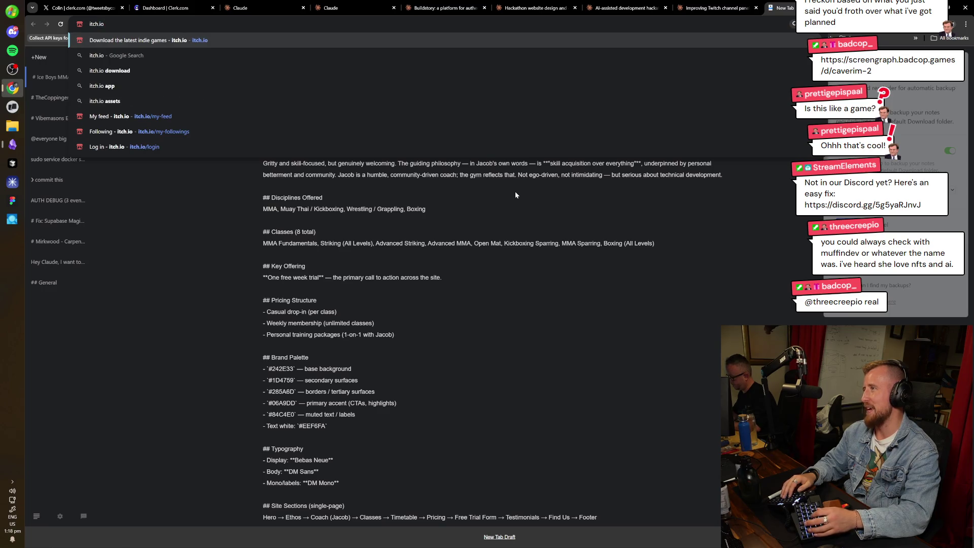
{"action": "key", "text": "Return"}
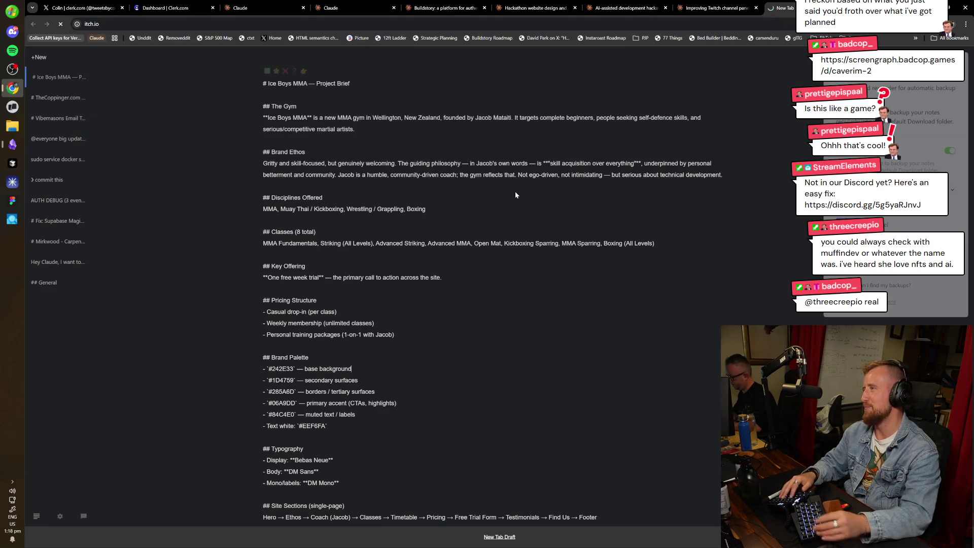
{"action": "left_click", "coordinate": [948, 58]}
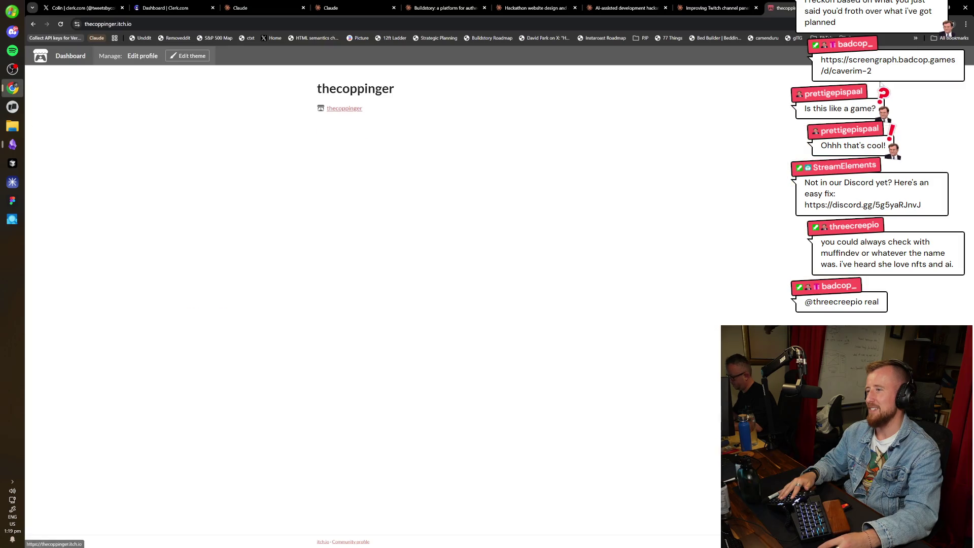
Follow your community profile to the Rigged Royale submission, then to its developer's itch.io portfolio.
{"action": "left_click", "coordinate": [349, 108]}
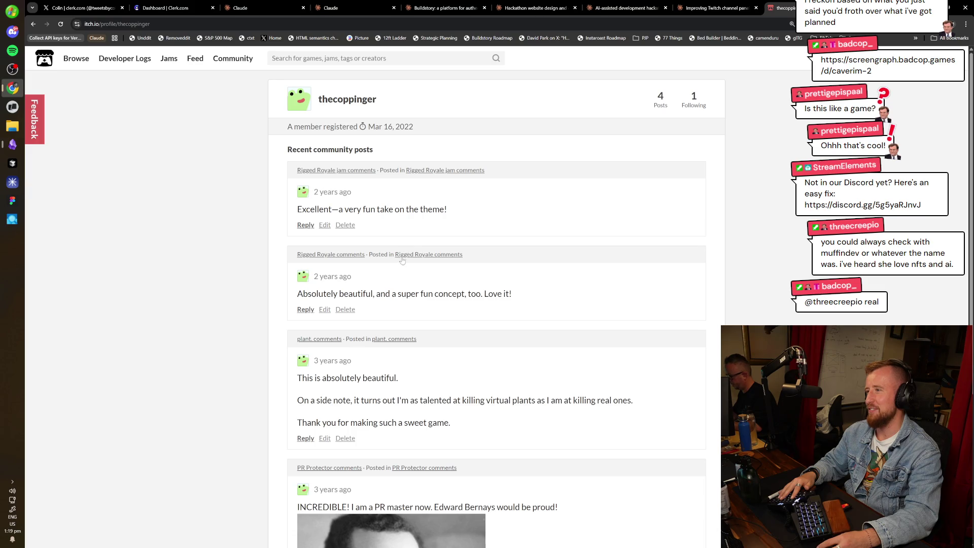
{"action": "left_click", "coordinate": [421, 172]}
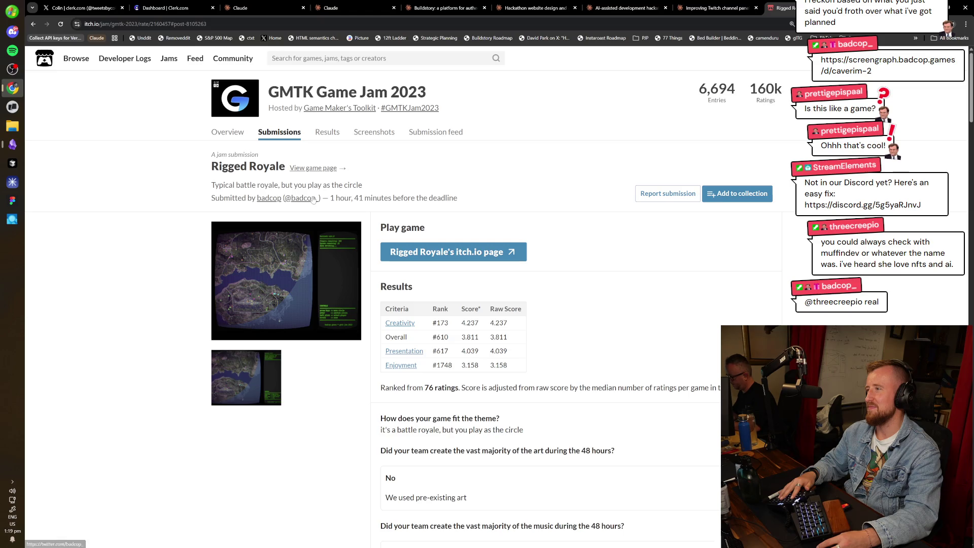
{"action": "left_click", "coordinate": [312, 198]}
{"action": "key", "text": "ctrl+l"}
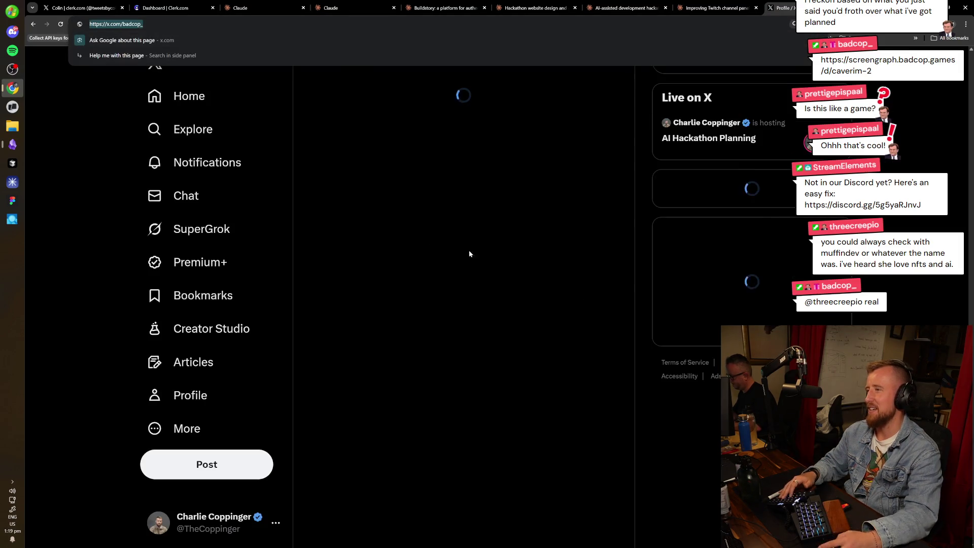
{"action": "key", "text": "alt+Left"}
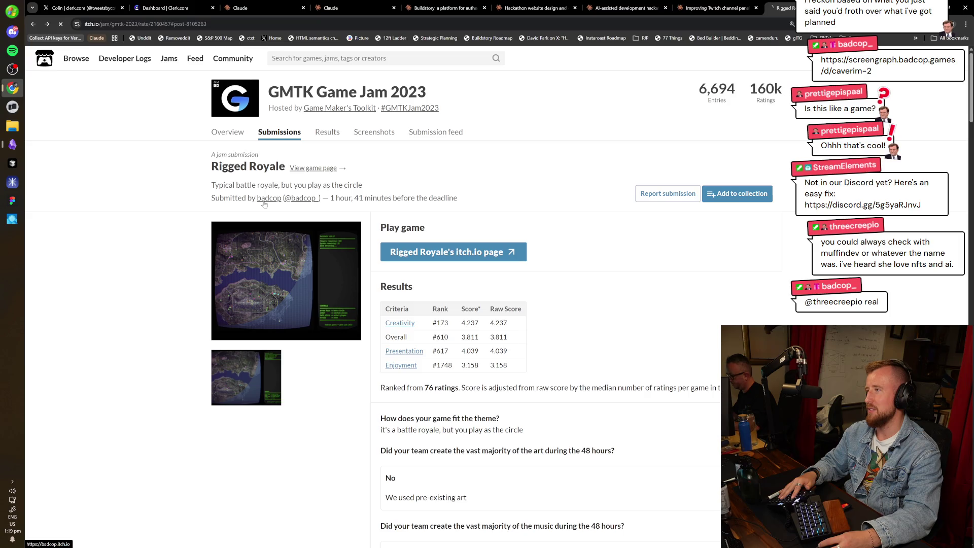
{"action": "left_click", "coordinate": [263, 199]}
{"action": "key", "text": "ctrl+l"}
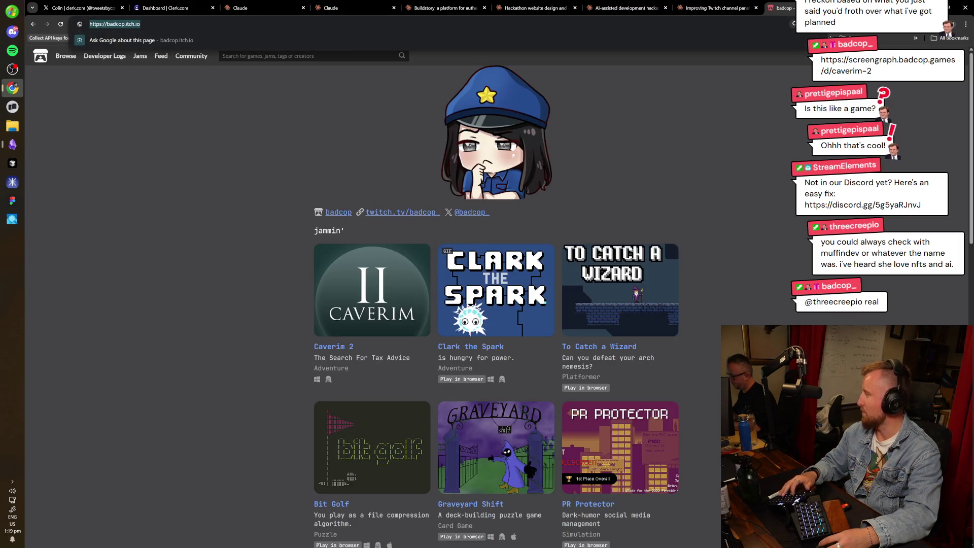
{"action": "key", "text": "ctrl+c"}
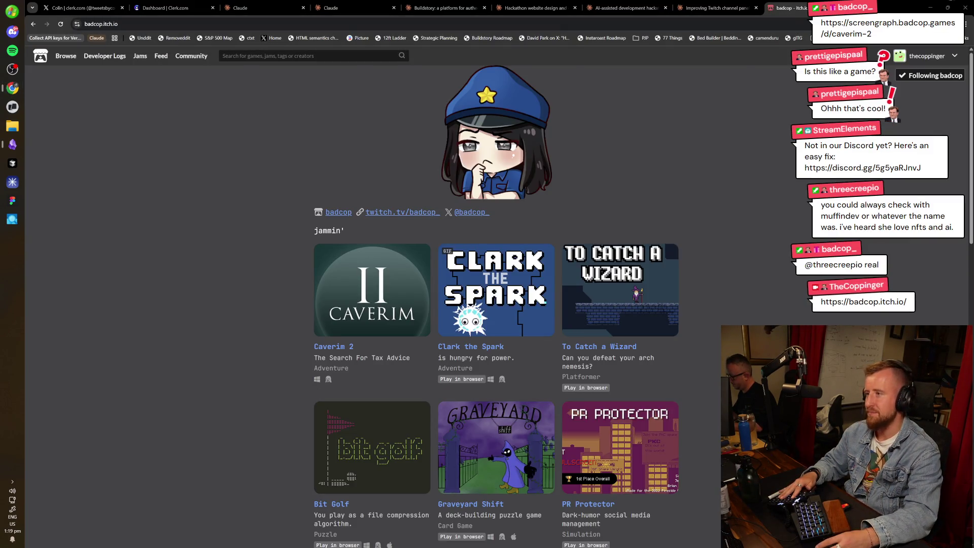
{"action": "scroll", "coordinate": [226, 290], "scroll_direction": "down", "scroll_amount": 4}
{"action": "scroll", "coordinate": [238, 309], "scroll_direction": "down", "scroll_amount": 2}
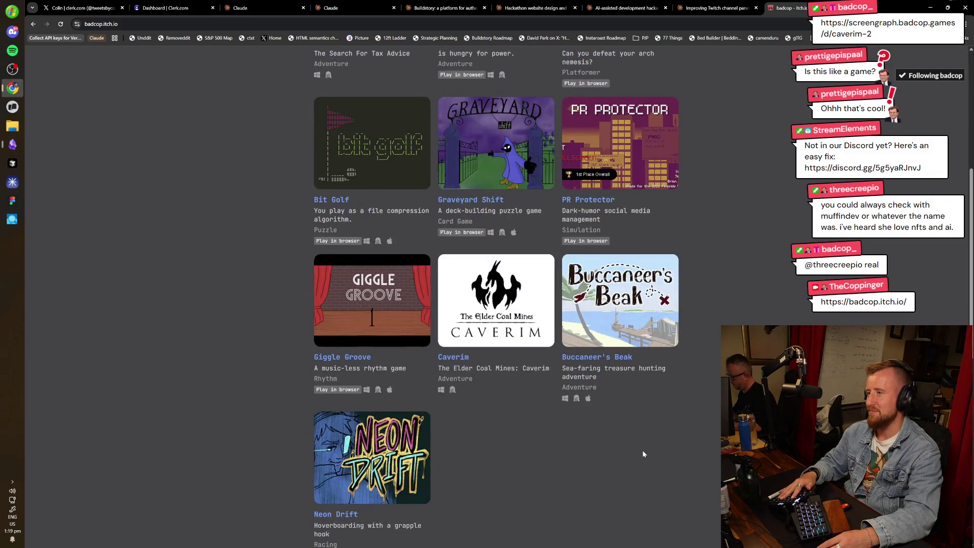
{"action": "scroll", "coordinate": [627, 461], "scroll_direction": "down", "scroll_amount": 9}
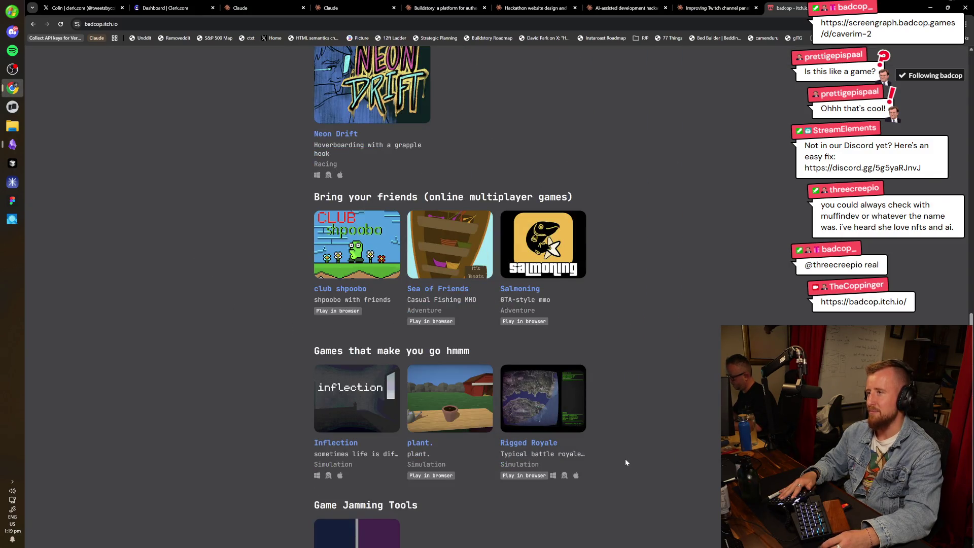
{"action": "key", "text": "Home"}
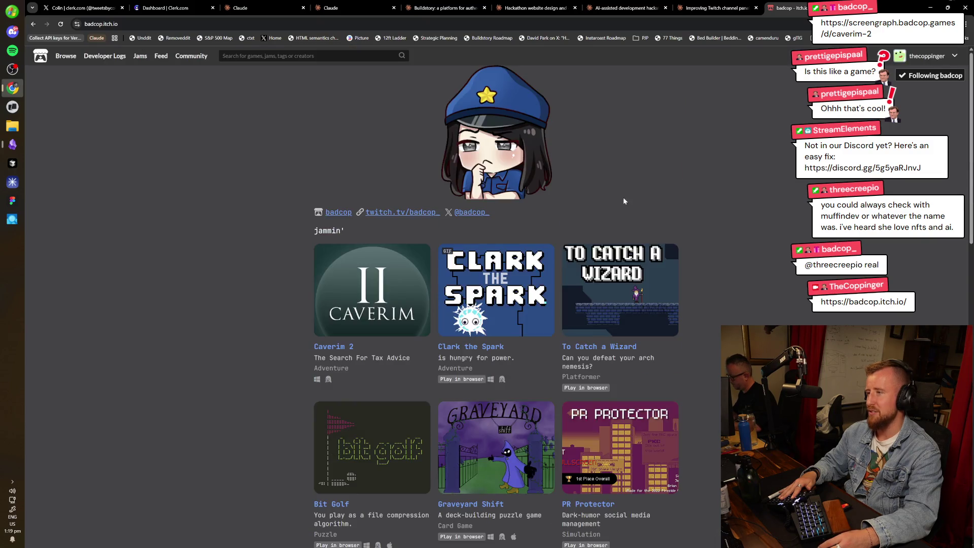
{"action": "scroll", "coordinate": [680, 255], "scroll_direction": "down", "scroll_amount": 3}
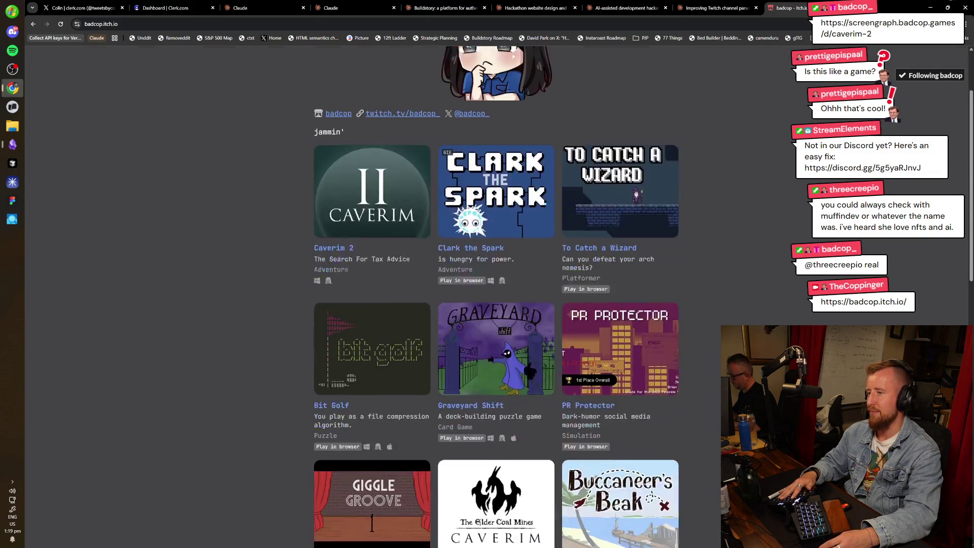
{"action": "scroll", "coordinate": [680, 254], "scroll_direction": "up", "scroll_amount": 3}
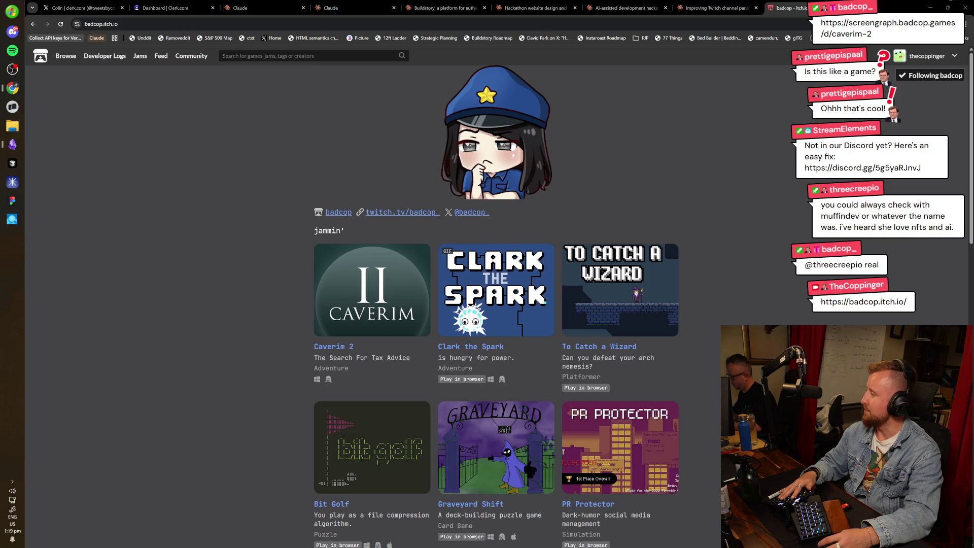
{"action": "left_click", "coordinate": [353, 182]}
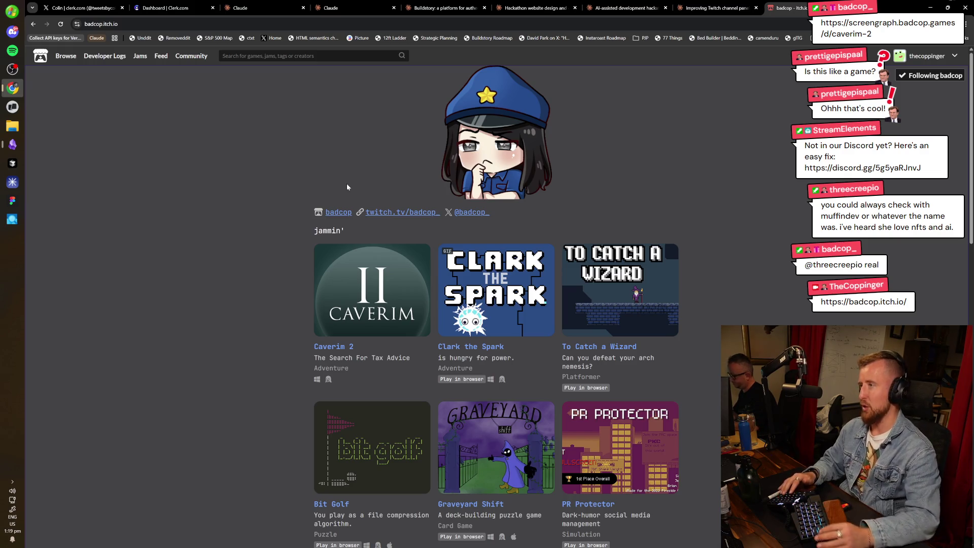
{"action": "scroll", "coordinate": [656, 200], "scroll_direction": "down", "scroll_amount": 2}
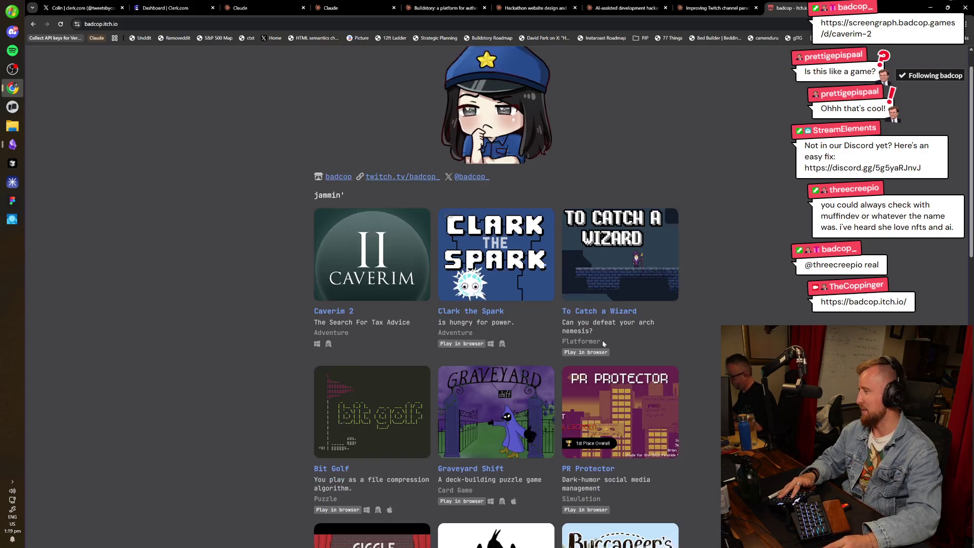
{"action": "scroll", "coordinate": [594, 262], "scroll_direction": "down", "scroll_amount": 1}
{"action": "right_click", "coordinate": [502, 355]}
{"action": "left_click", "coordinate": [498, 324]}
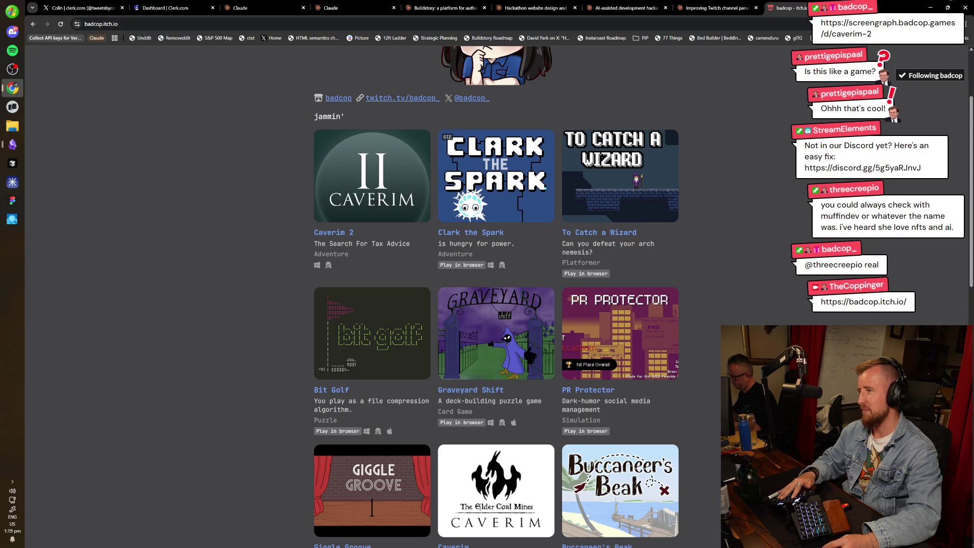
{"action": "scroll", "coordinate": [707, 380], "scroll_direction": "down", "scroll_amount": 1}
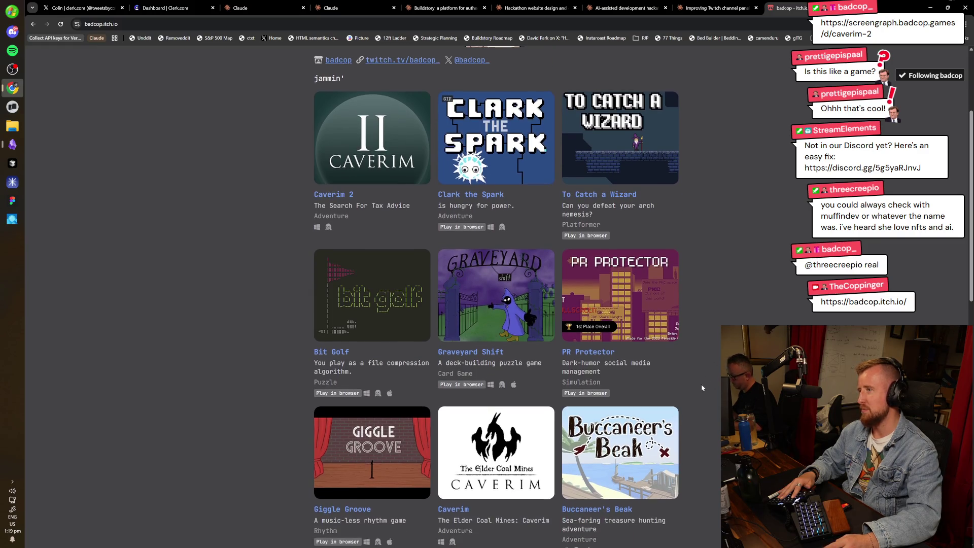
{"action": "scroll", "coordinate": [228, 319], "scroll_direction": "down", "scroll_amount": 3}
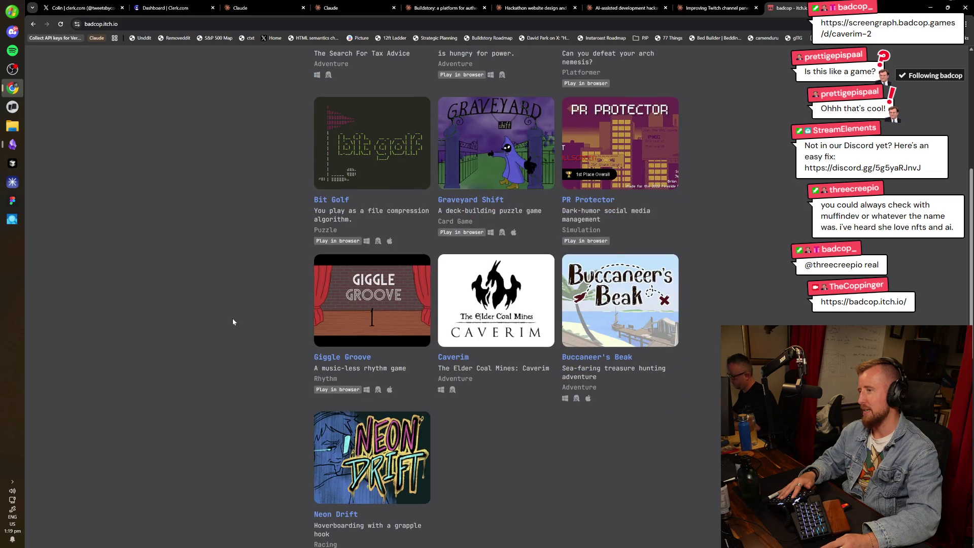
{"action": "scroll", "coordinate": [232, 321], "scroll_direction": "down", "scroll_amount": 1}
{"action": "scroll", "coordinate": [232, 321], "scroll_direction": "up", "scroll_amount": 4}
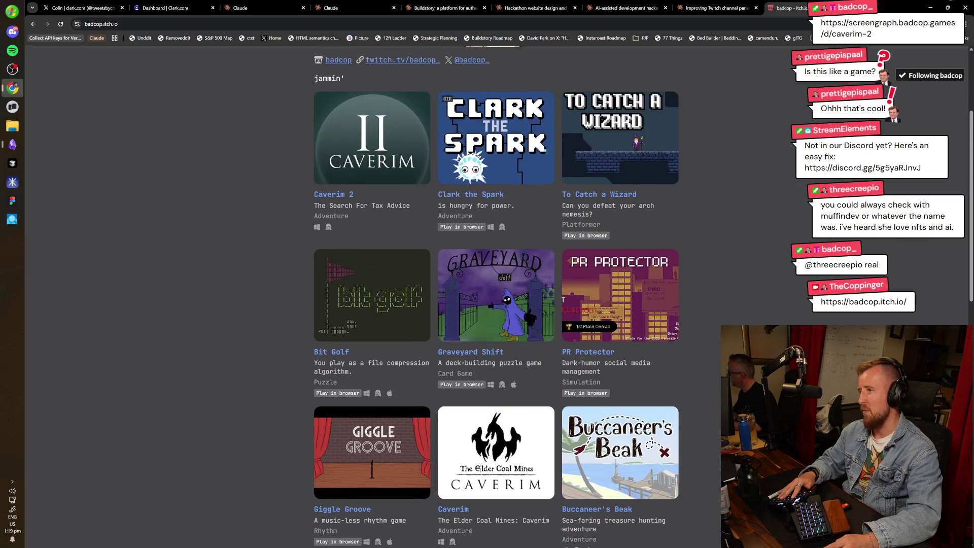
{"action": "scroll", "coordinate": [233, 321], "scroll_direction": "up", "scroll_amount": 4}
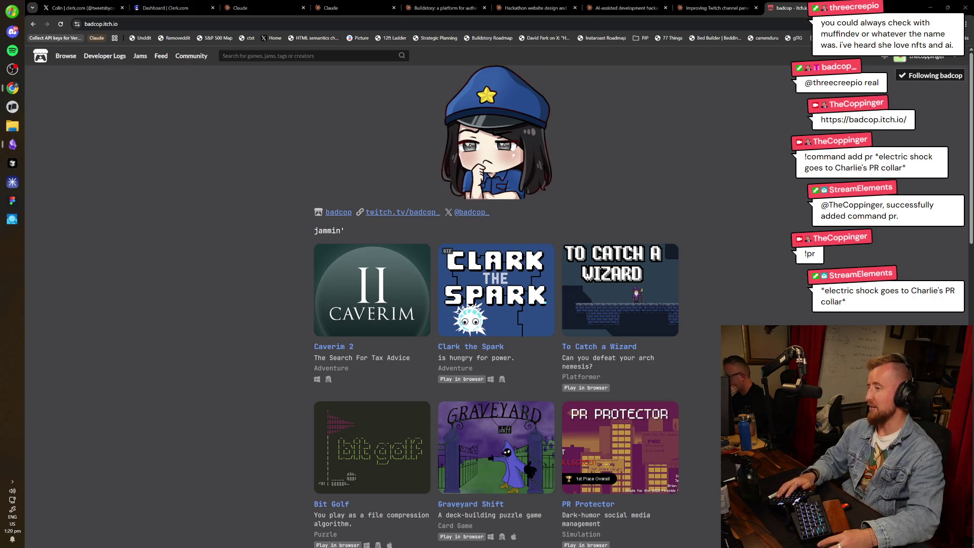
Close the itch.io portfolio tab and return to the Claude tabs.
{"action": "left_click", "coordinate": [234, 297]}
{"action": "key", "text": "ctrl+w"}
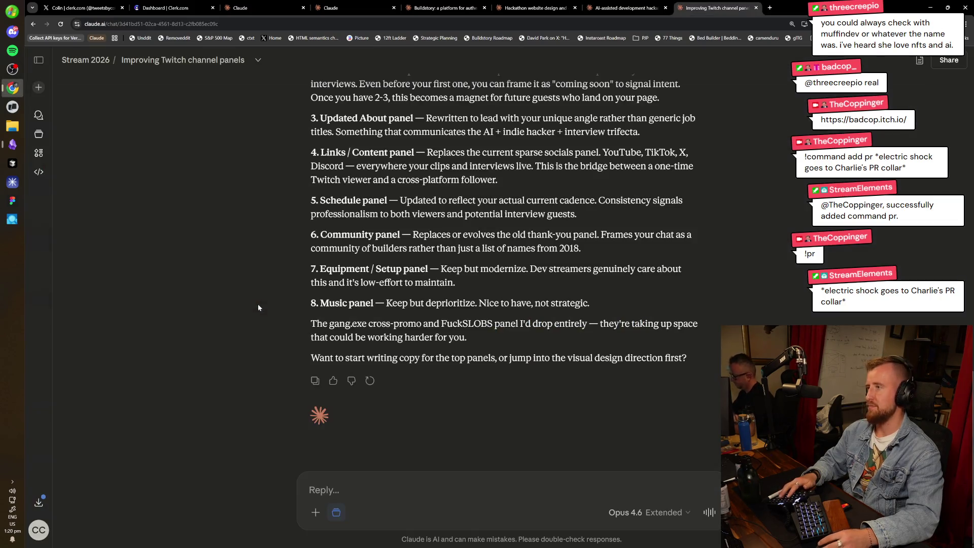
{"action": "scroll", "coordinate": [545, 428], "scroll_direction": "up", "scroll_amount": 5}
Skim the AI-assisted development hackathon insights chat, then bring up the Hackathon website design chat.
{"action": "key", "text": "ctrl+shift+Tab"}
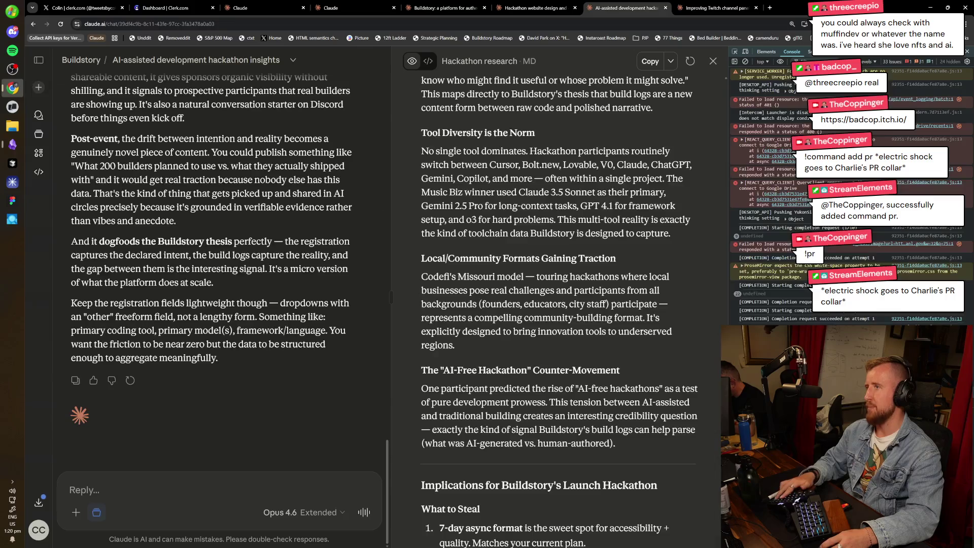
{"action": "scroll", "coordinate": [559, 312], "scroll_direction": "down", "scroll_amount": 2}
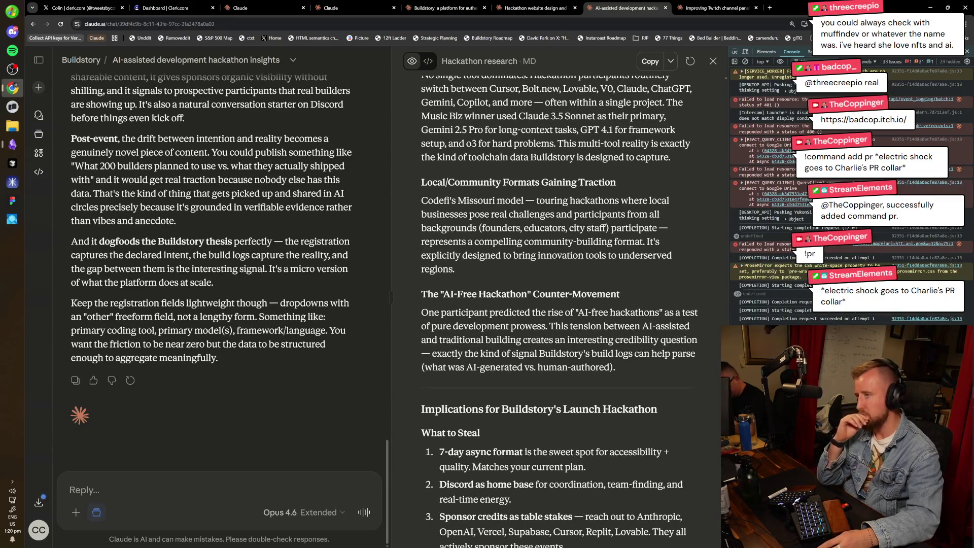
{"action": "scroll", "coordinate": [615, 330], "scroll_direction": "down", "scroll_amount": 3}
{"action": "scroll", "coordinate": [625, 349], "scroll_direction": "down", "scroll_amount": 6}
{"action": "scroll", "coordinate": [615, 325], "scroll_direction": "down", "scroll_amount": 5}
{"action": "key", "text": "ctrl+shift+Tab"}
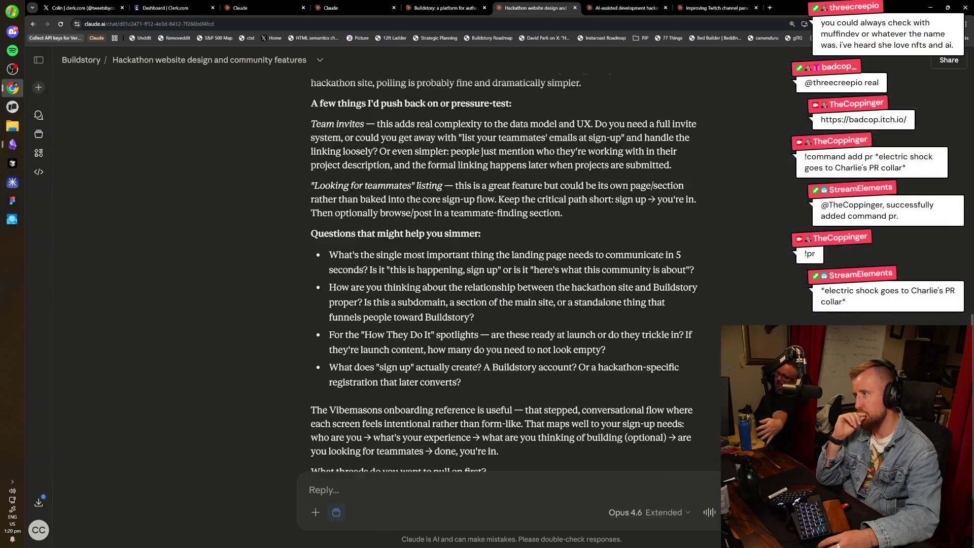
{"action": "scroll", "coordinate": [504, 194], "scroll_direction": "down", "scroll_amount": 2}
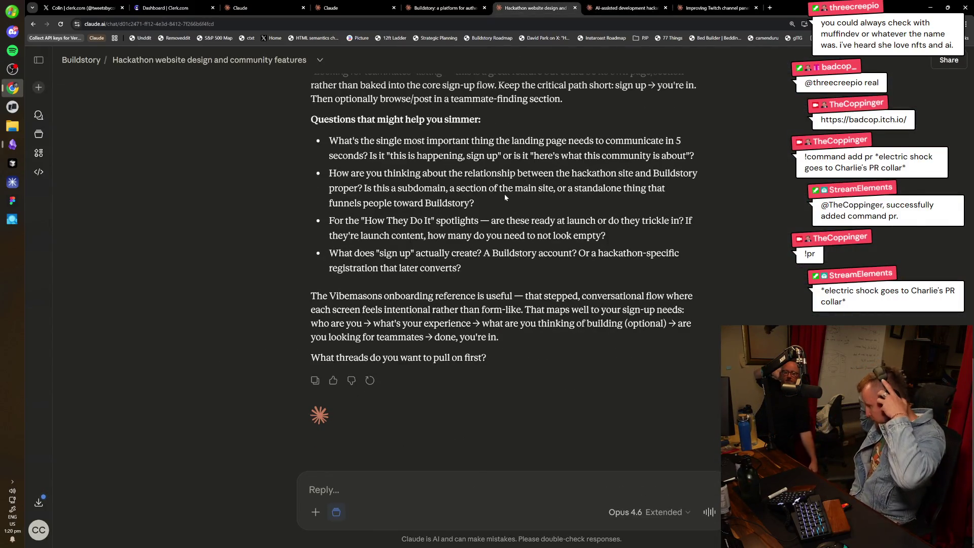
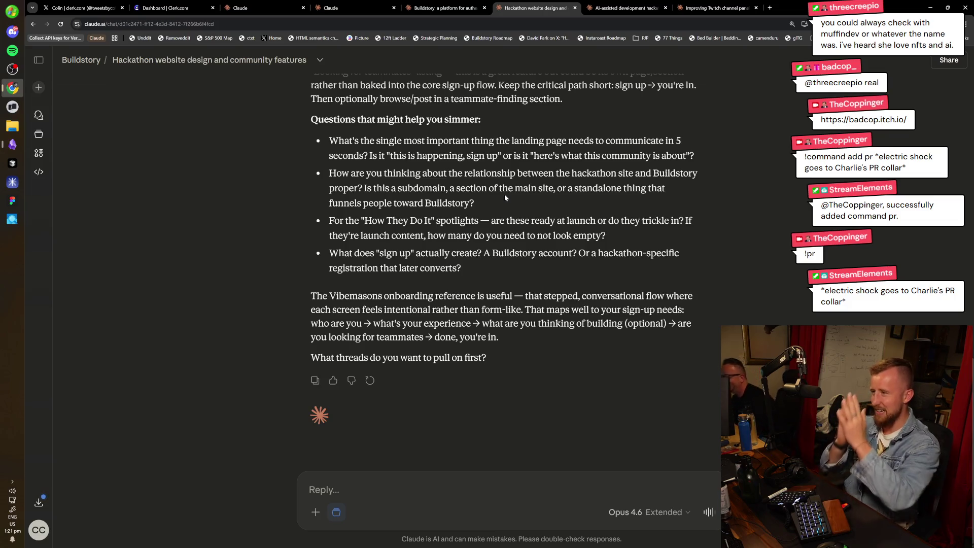
Check the Buildstory platform chat, then begin the hackathon reply with 'Okay, we're getting close'.
{"action": "key", "text": "ctrl+shift+Tab"}
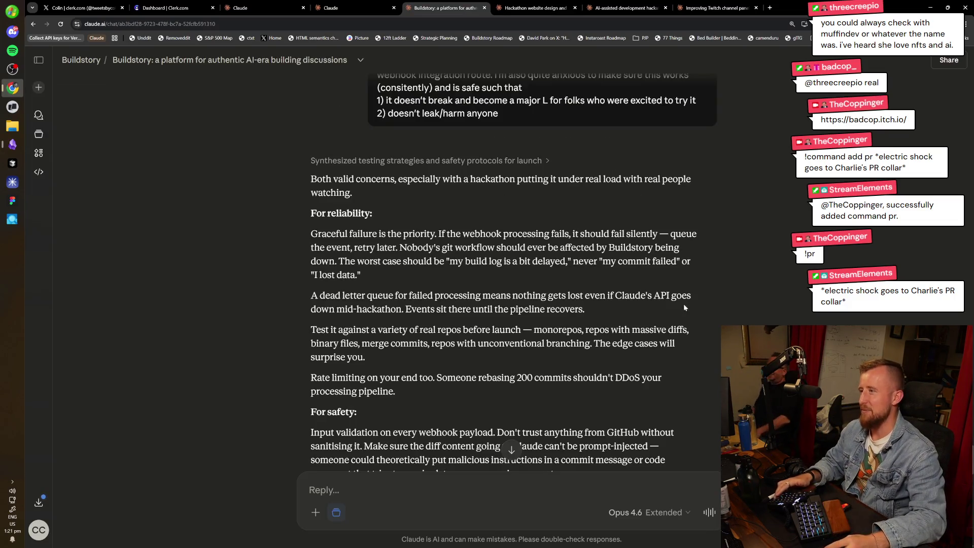
{"action": "scroll", "coordinate": [529, 250], "scroll_direction": "down", "scroll_amount": 1}
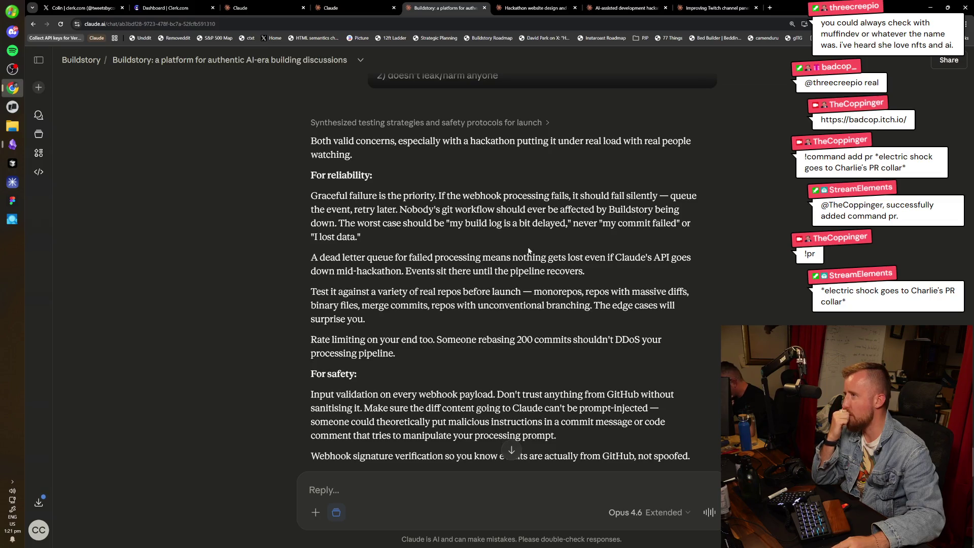
{"action": "key", "text": "ctrl+Tab"}
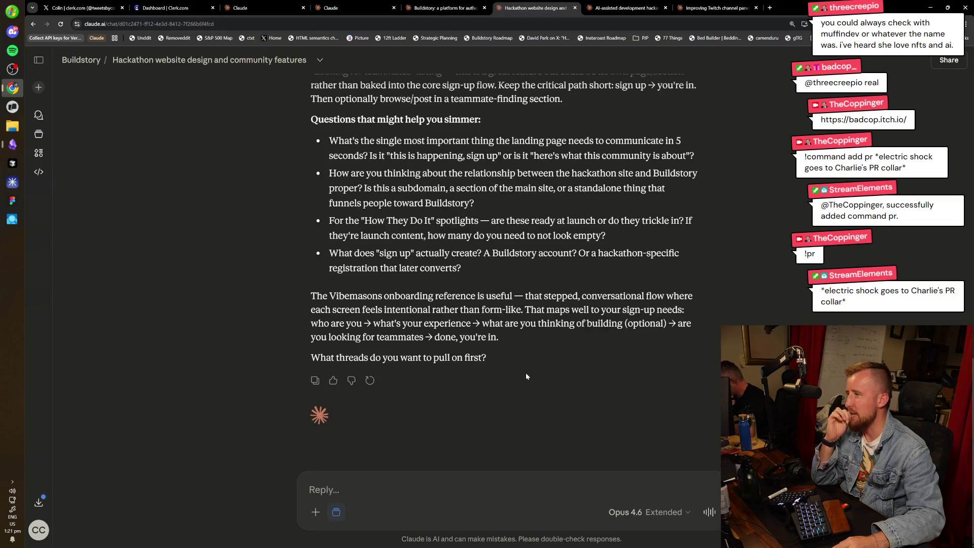
{"action": "scroll", "coordinate": [526, 376], "scroll_direction": "up", "scroll_amount": 2}
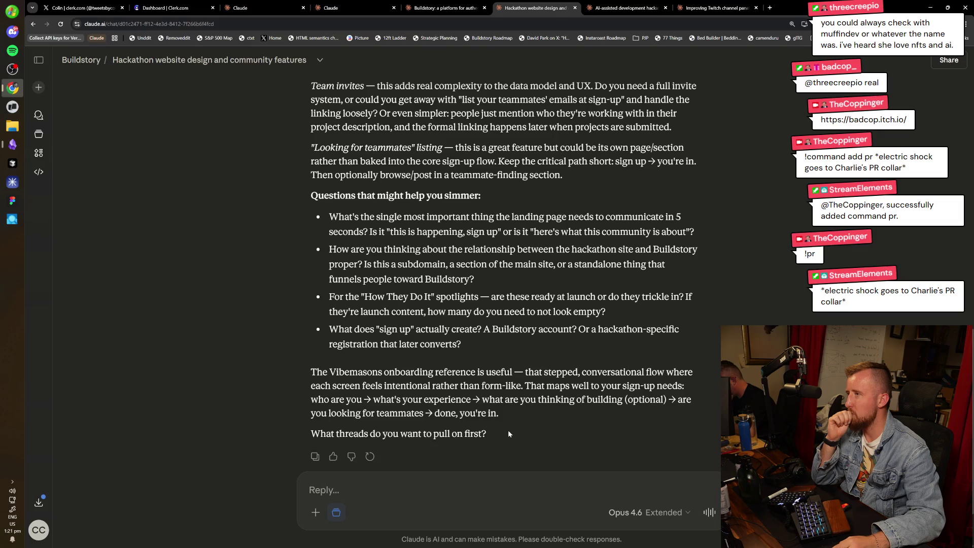
{"action": "scroll", "coordinate": [507, 432], "scroll_direction": "up", "scroll_amount": 2}
{"action": "scroll", "coordinate": [509, 428], "scroll_direction": "down", "scroll_amount": 3}
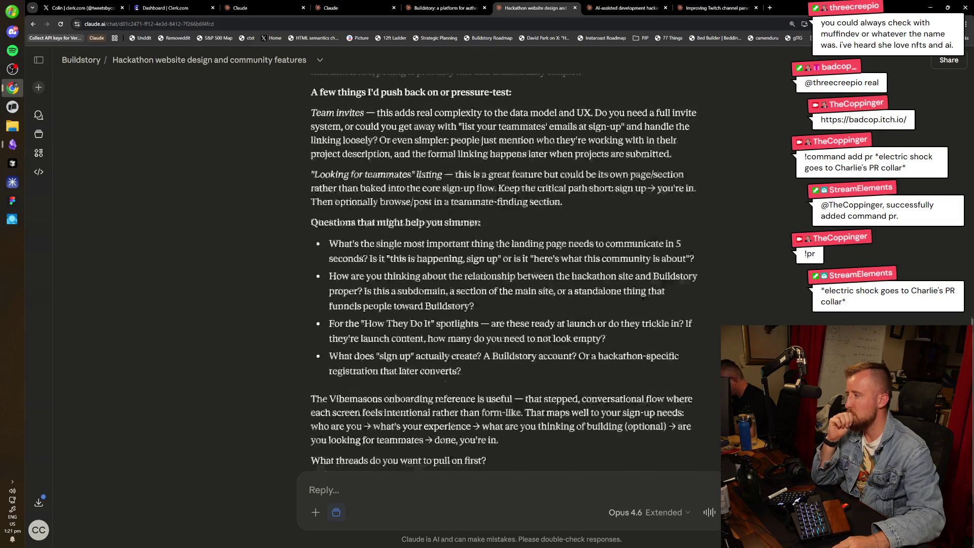
{"action": "type", "text": "Okay,"}
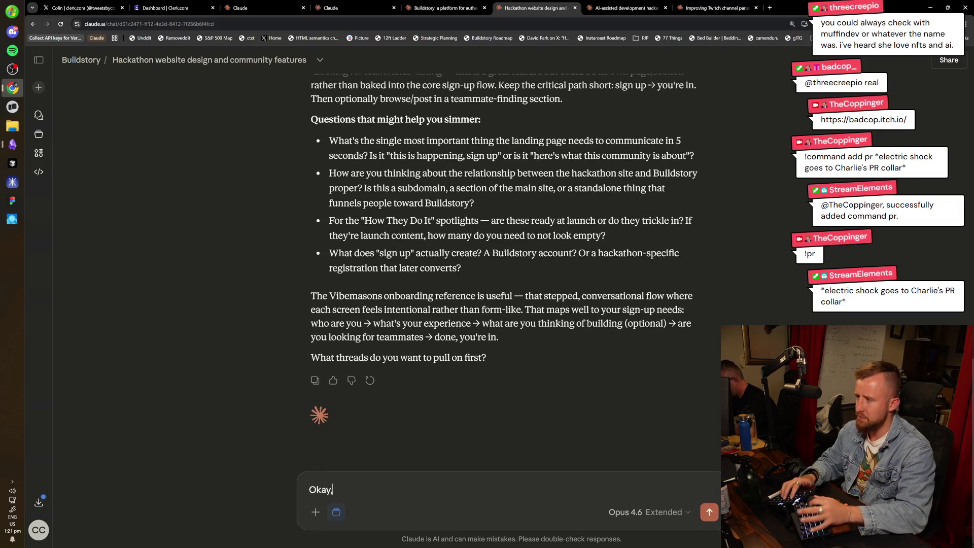
{"action": "type", "text": " we're getting close. I tho"}
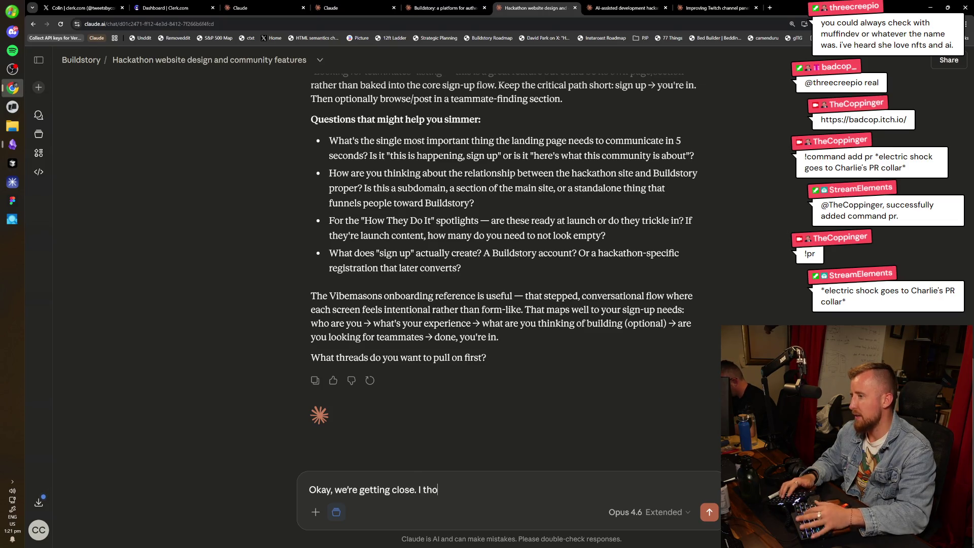
Send a message deferring judging and asking for critical decisions made plus what's outstanding.
{"action": "key", "text": "BackSpace"}
{"action": "type", "text": "ink we can build out the jud"}
{"action": "type", "text": "tuff"}
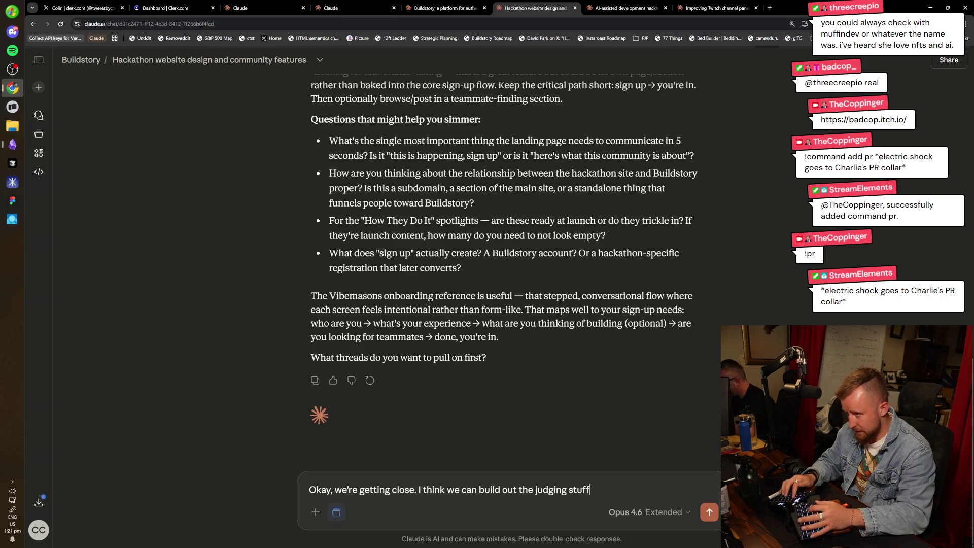
{"action": "type", "text": "ater"}
{"action": "type", "text": "during these"}
{"action": "key", "text": "BackSpace"}
{"action": "key", "text": "BackSpace"}
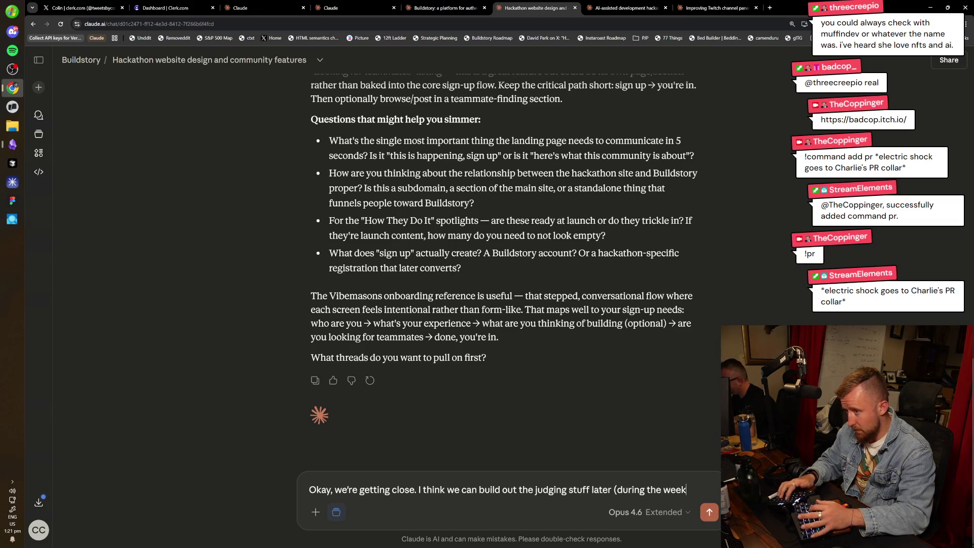
{"action": "type", "text": "t for now we need to focus on everyth"}
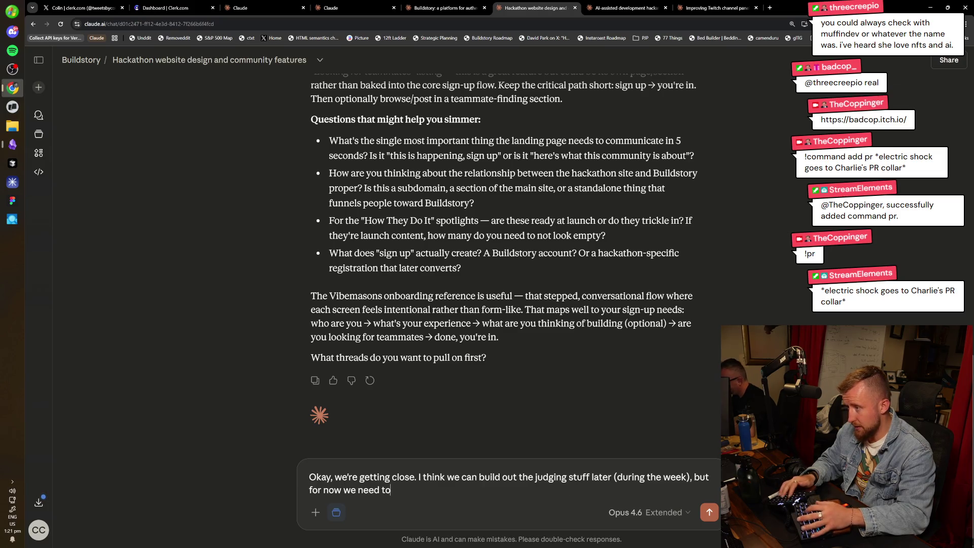
{"action": "type", "text": "ing else. "}
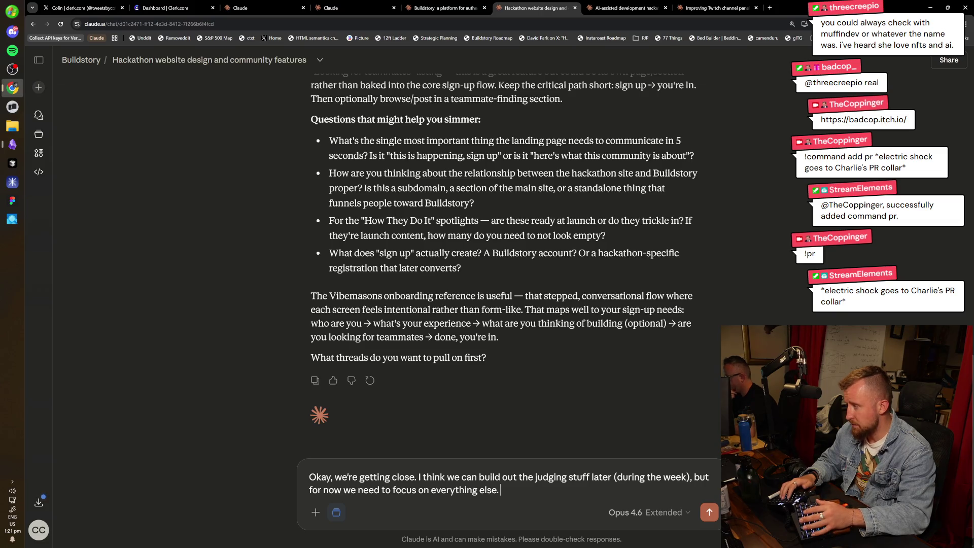
{"action": "type", "text": "I want to "}
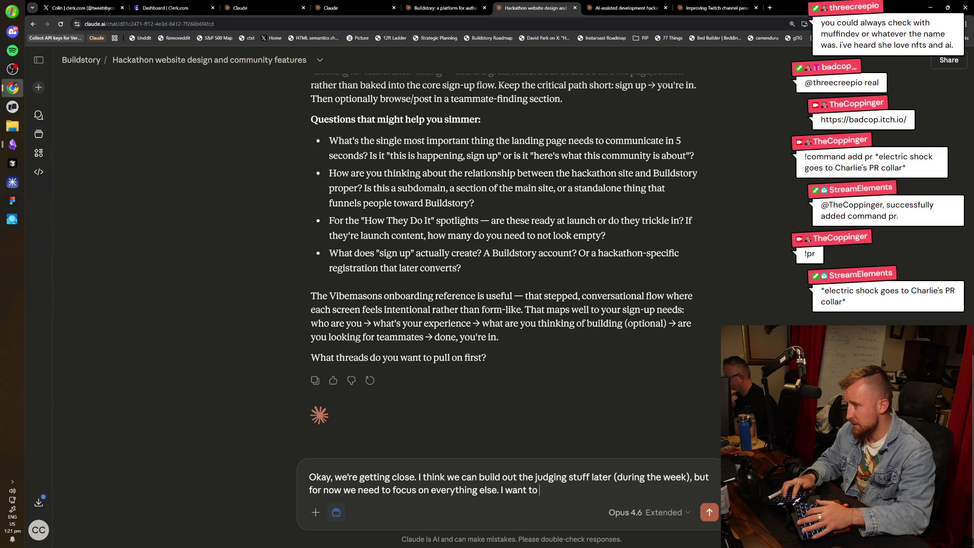
{"action": "type", "text": "start shiftin"}
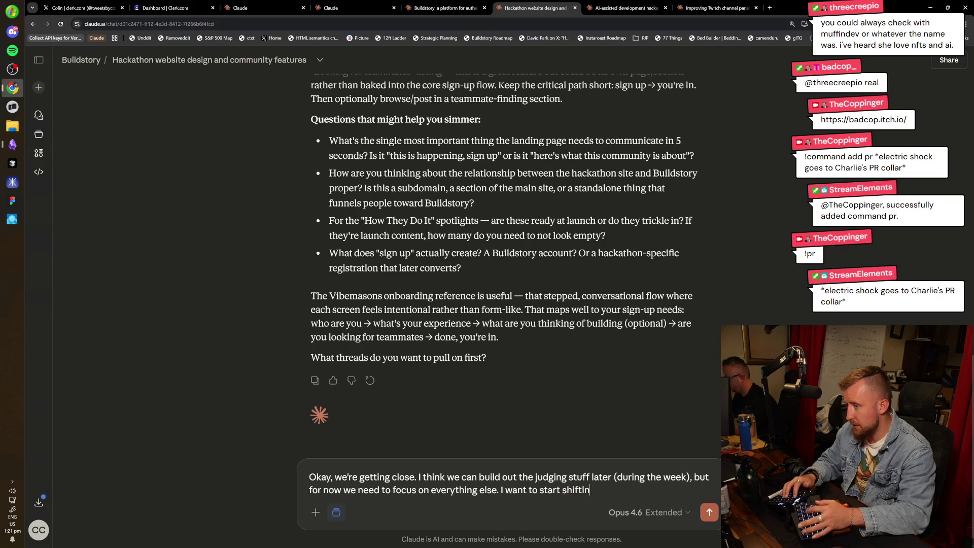
{"action": "type", "text": "g into build mode"}
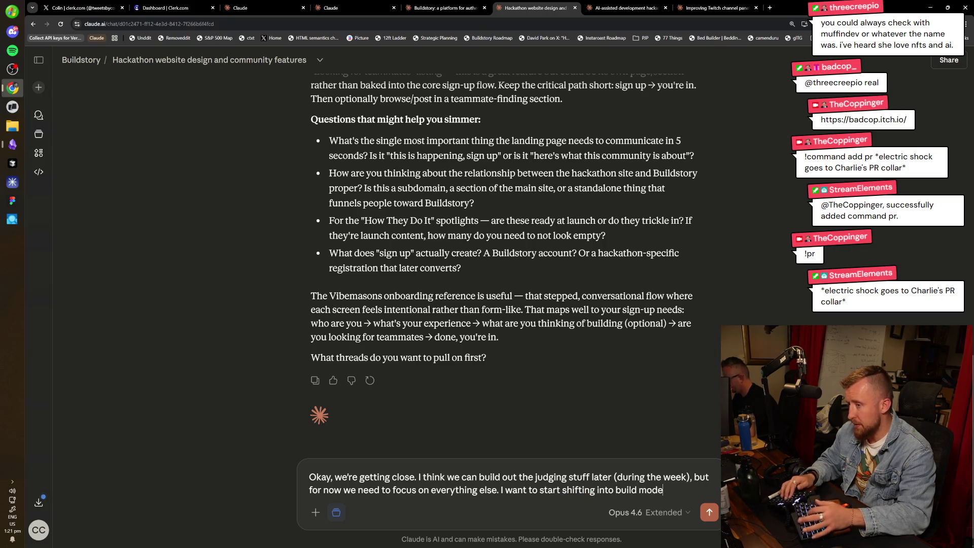
{"action": "type", "text": ", but let's map thi"}
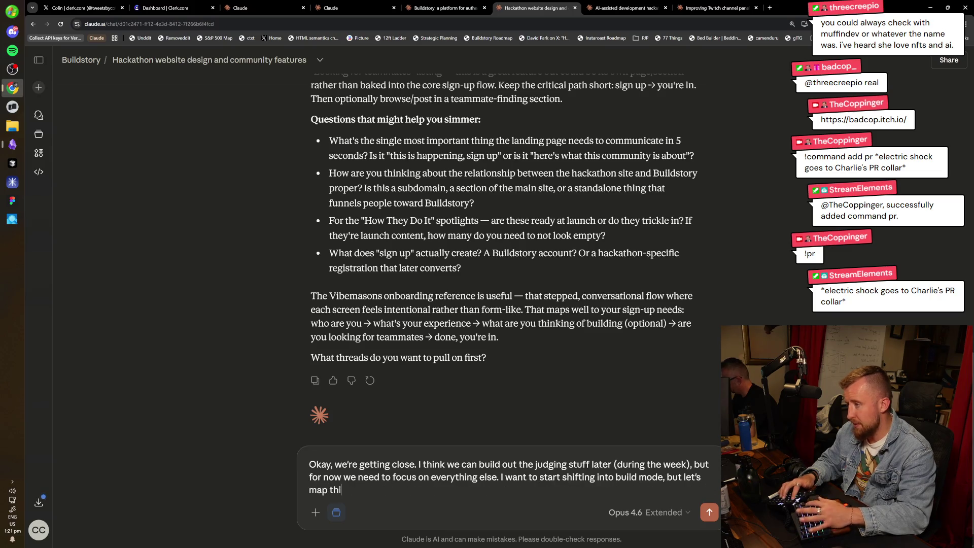
{"action": "type", "text": "ngs out here for"}
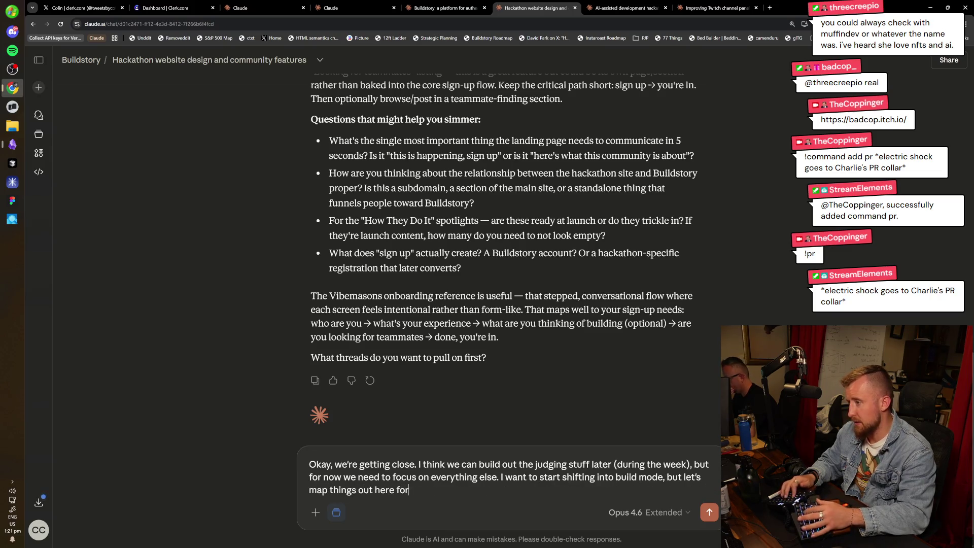
{"action": "type", "text": " decisions we've made "}
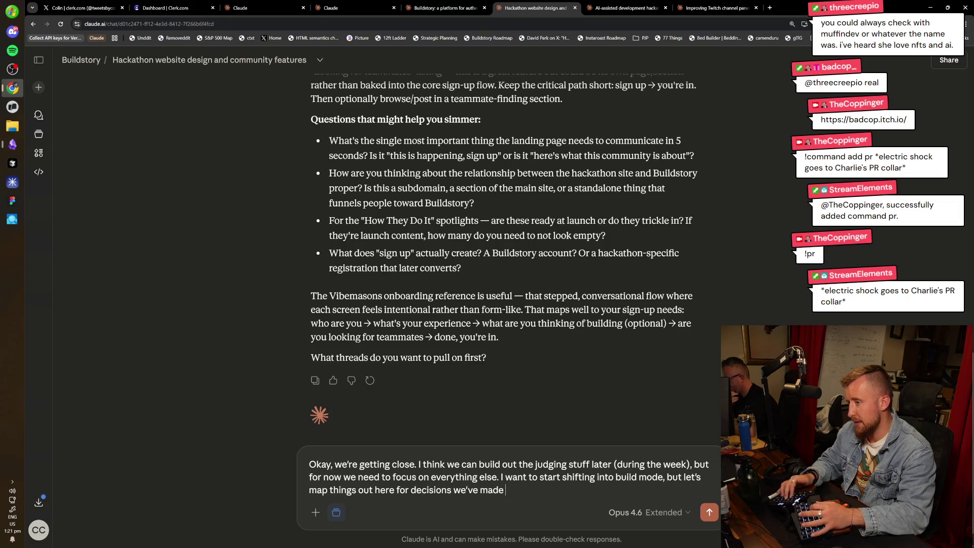
{"action": "type", "text": "(don't make a mark"}
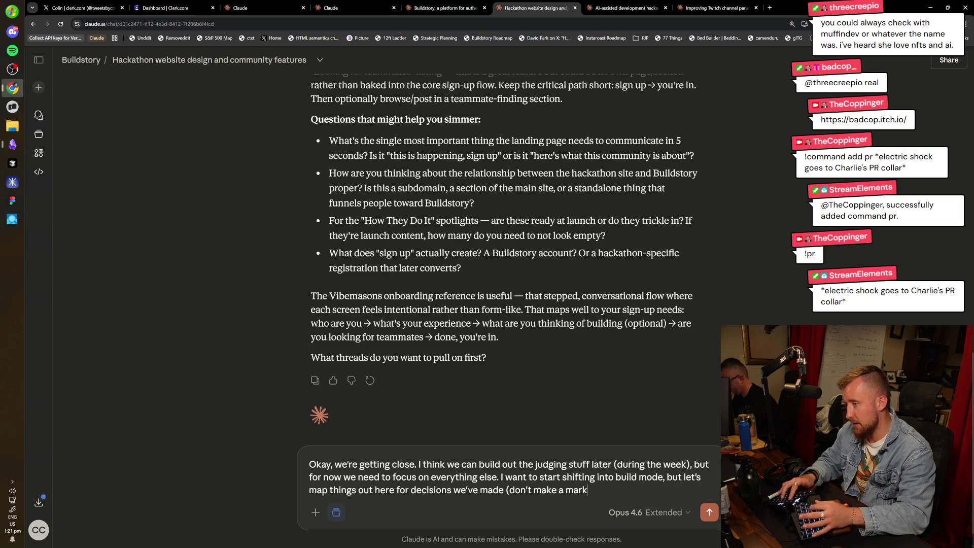
{"action": "type", "text": "down doc, though"}
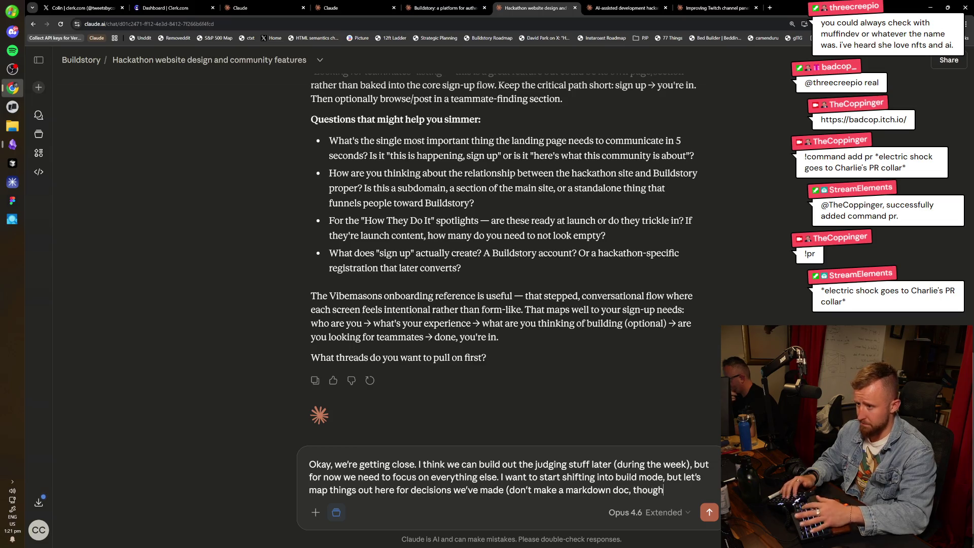
{"action": "type", "text": ", let's keep discussing"}
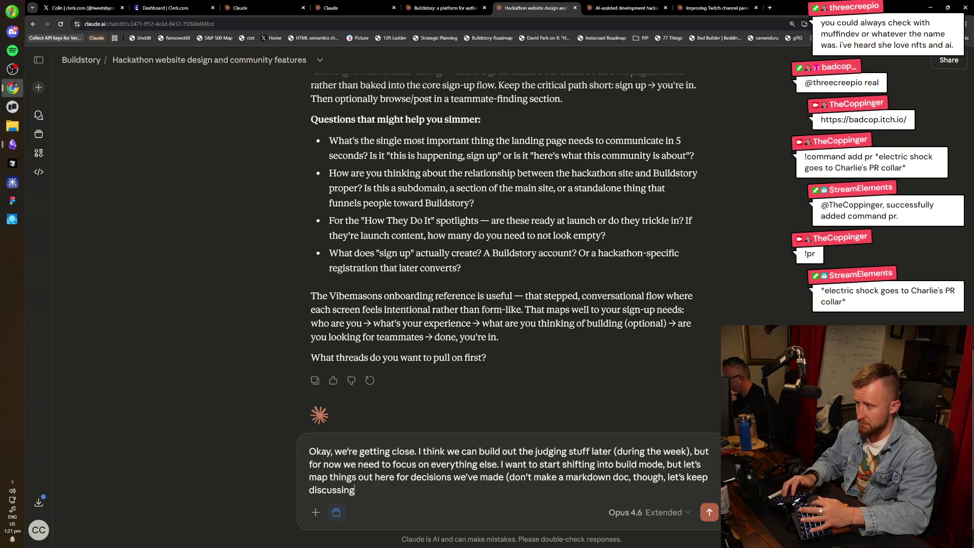
{"action": "type", "text": ". Maybe prin"}
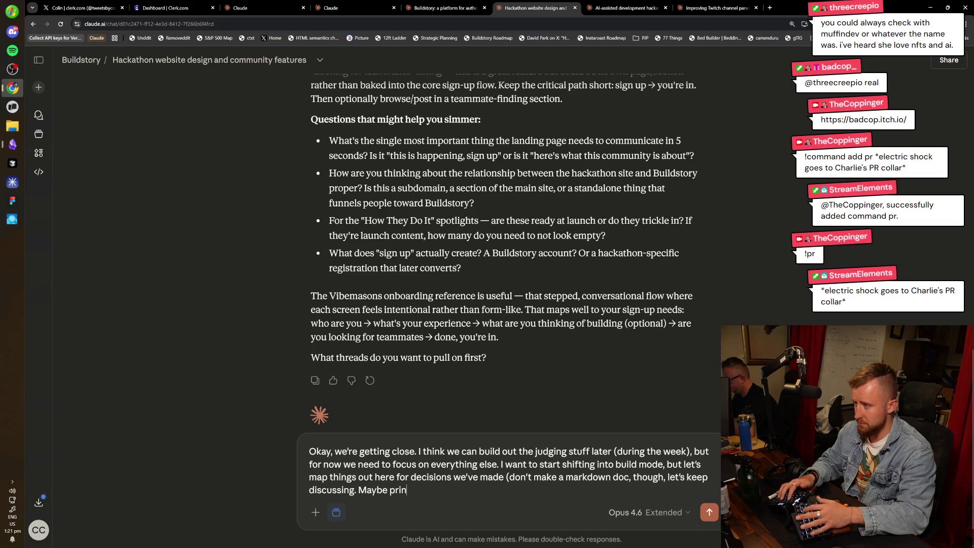
{"action": "key", "text": "BackSpace"}
{"action": "key", "text": "BackSpace"}
{"action": "key", "text": "BackSpace"}
{"action": "key", "text": "BackSpace"}
{"action": "type", "text": "reply with the critical dec"}
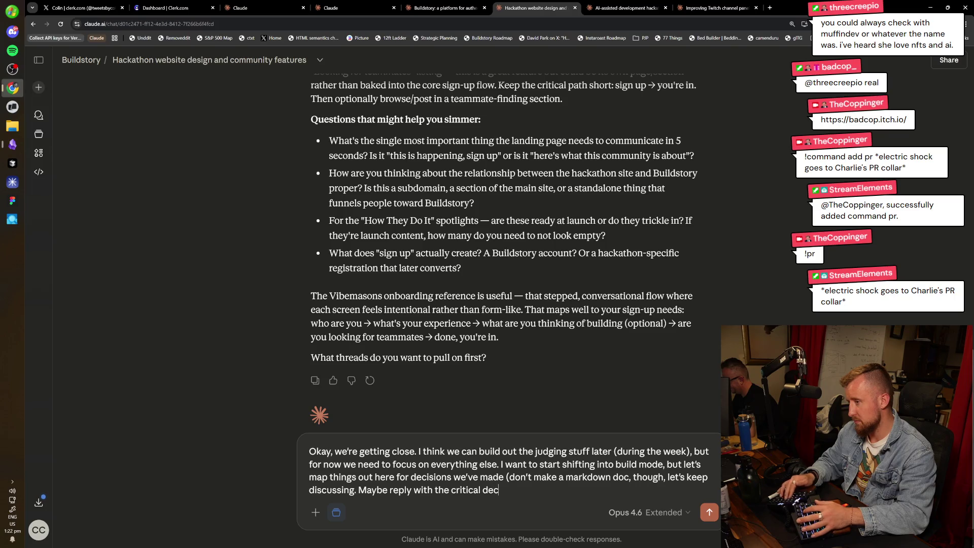
{"action": "type", "text": "isions and flag out"}
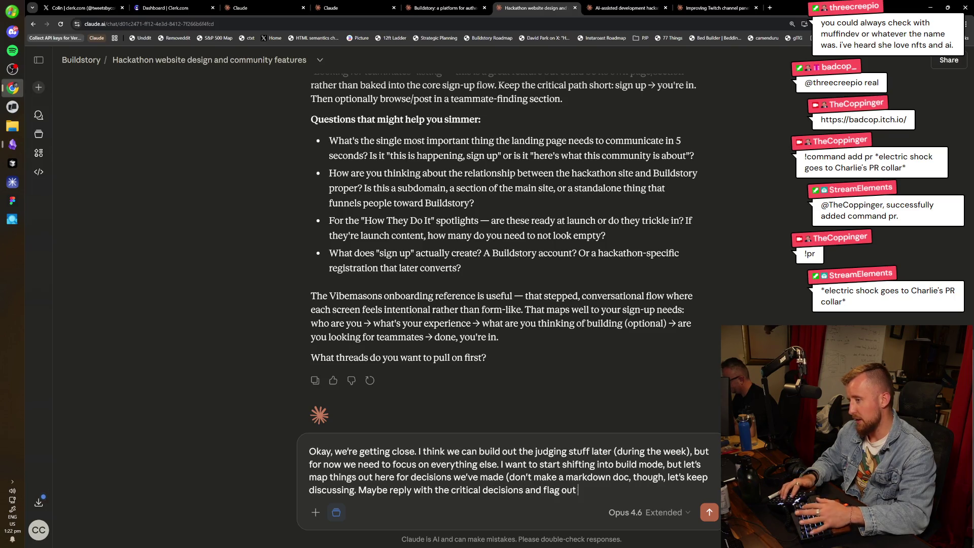
{"action": "type", "text": " what's oustanding)"}
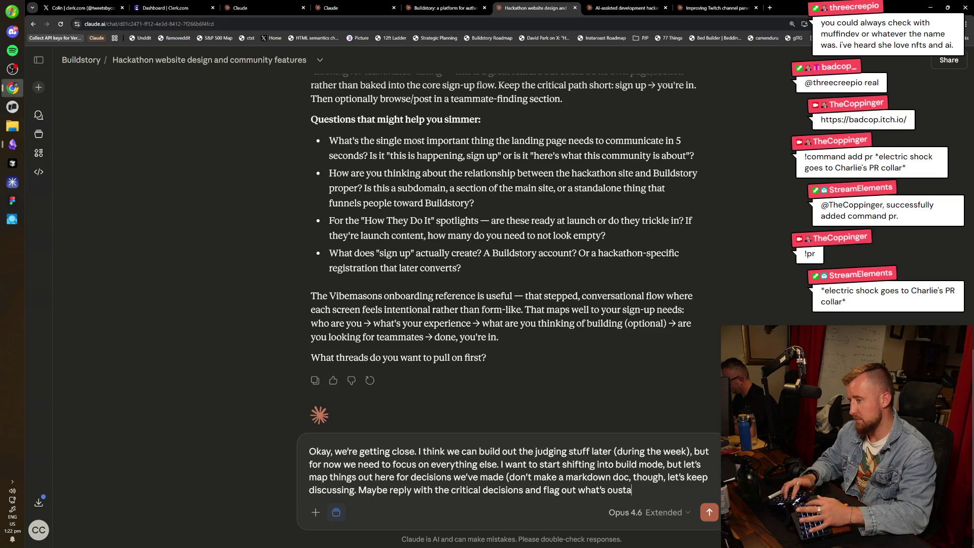
{"action": "key", "text": "Return"}
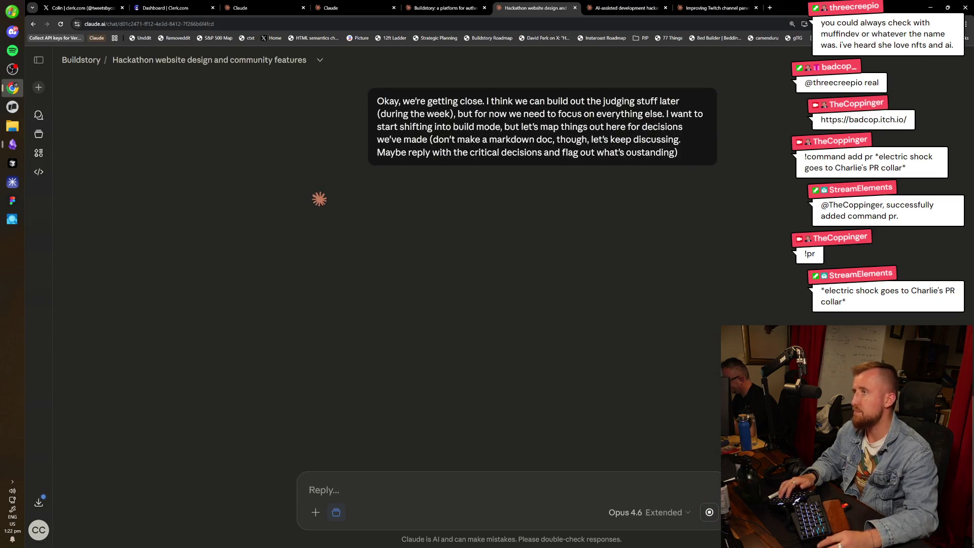
Look through the other open chats, then return and begin answering with '1. buildstory.com'.
{"action": "key", "text": "ctrl+Tab"}
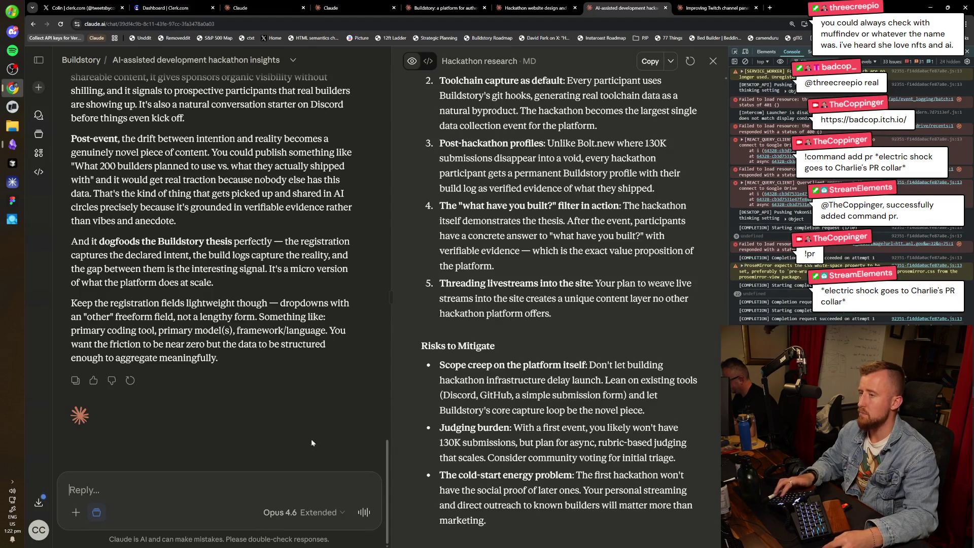
{"action": "key", "text": "ctrl+Tab"}
{"action": "key", "text": "ctrl+shift+Tab"}
{"action": "key", "text": "ctrl+shift+Tab"}
{"action": "key", "text": "ctrl+shift+Tab"}
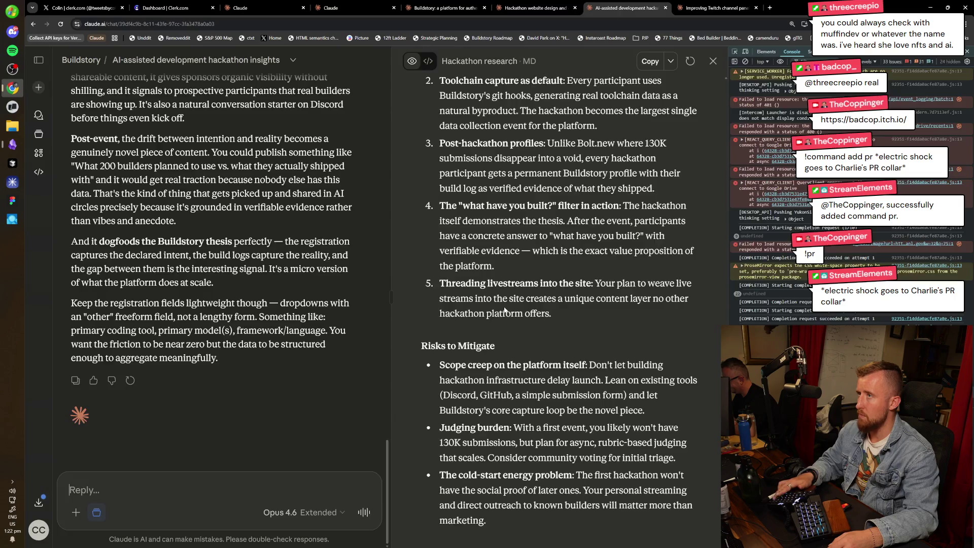
{"action": "key", "text": "ctrl+Tab"}
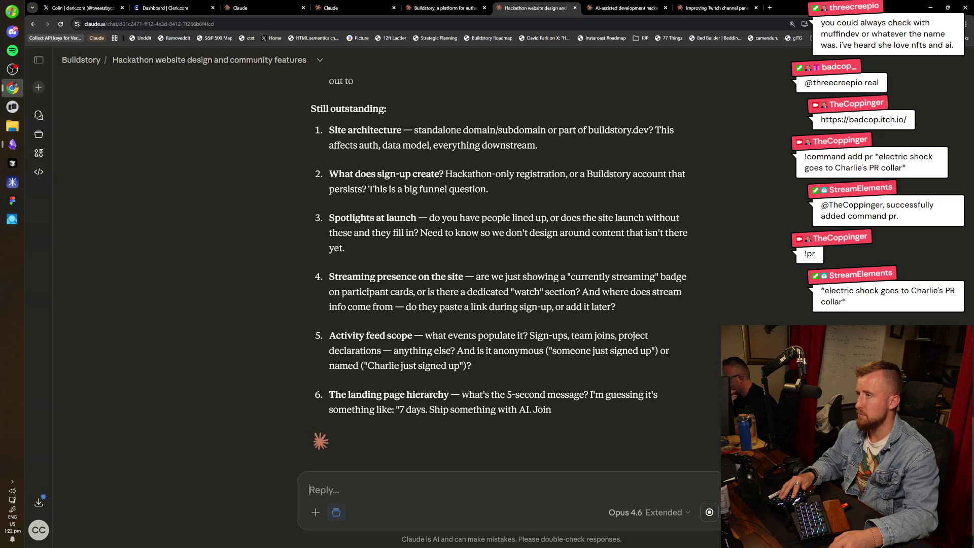
{"action": "type", "text": "1. "}
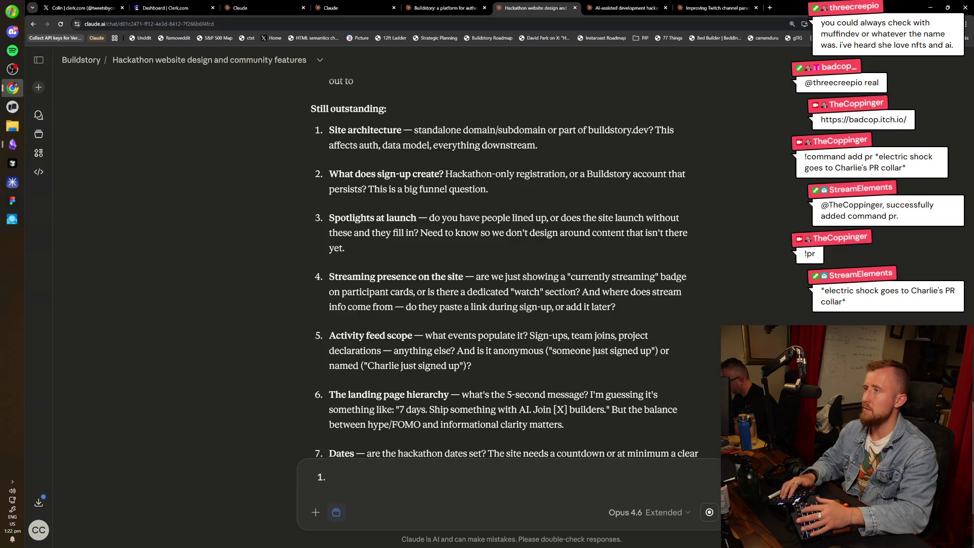
{"action": "type", "text": "buildstory.com"}
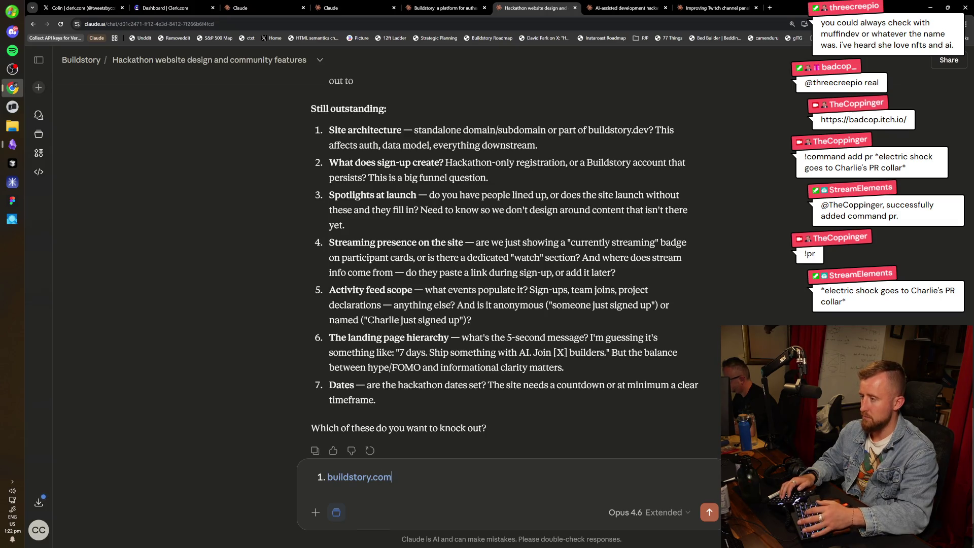
Rewrite answer 1 as 'We'll use buildstory.com' (nothing on there currently).
{"action": "key", "text": "shift+Return"}
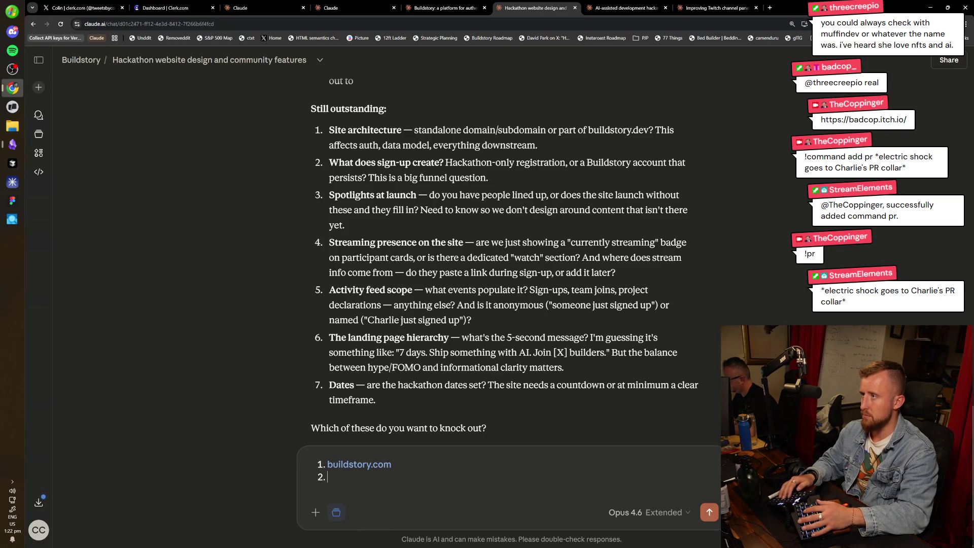
{"action": "type", "text": "-"}
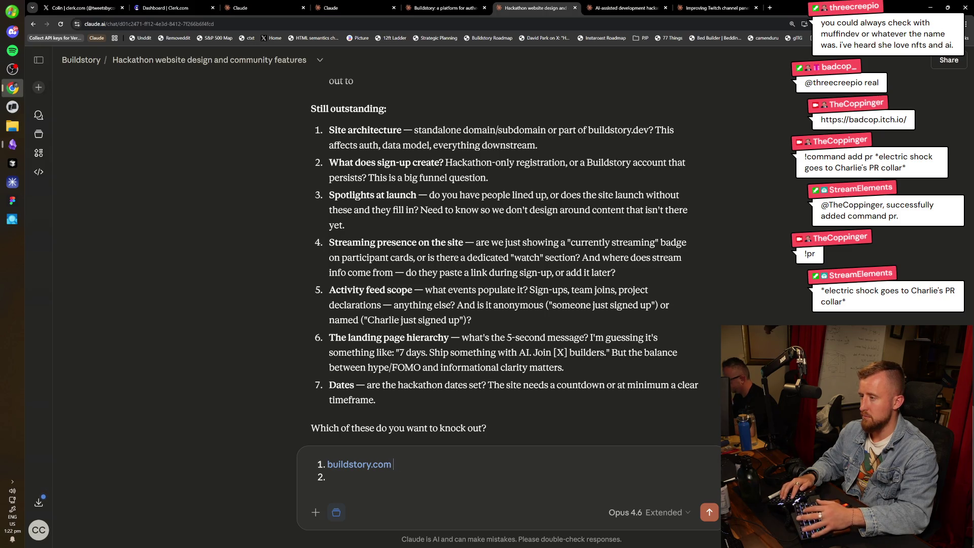
{"action": "key", "text": "ctrl+a"}
{"action": "key", "text": "BackSpace"}
{"action": "key", "text": "ctrl+z"}
{"action": "key", "text": "ctrl+BackSpace"}
{"action": "type", "text": "bu"}
{"action": "type", "text": "We'll use `"}
{"action": "type", "text": "buildstory.co"}
{"action": "type", "text": "m`"}
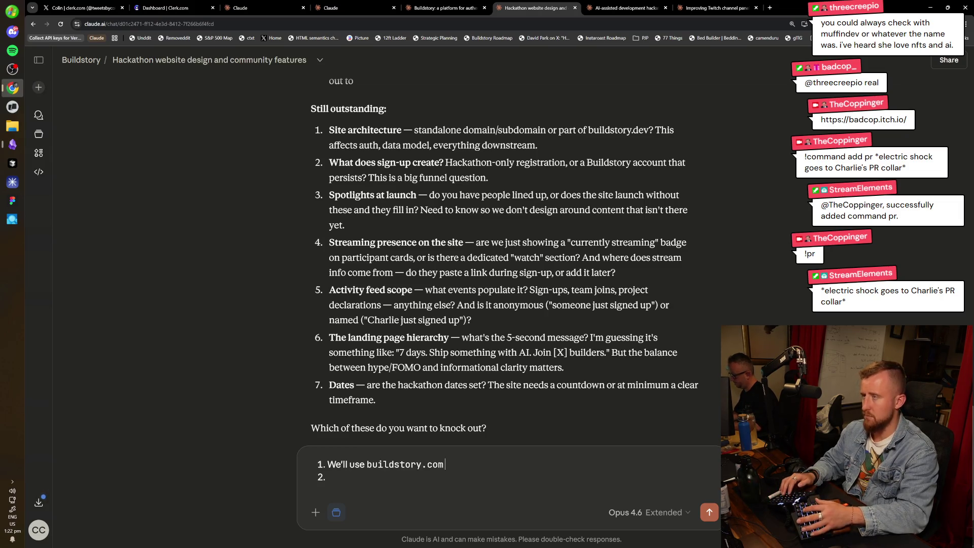
{"action": "key", "text": "Up"}
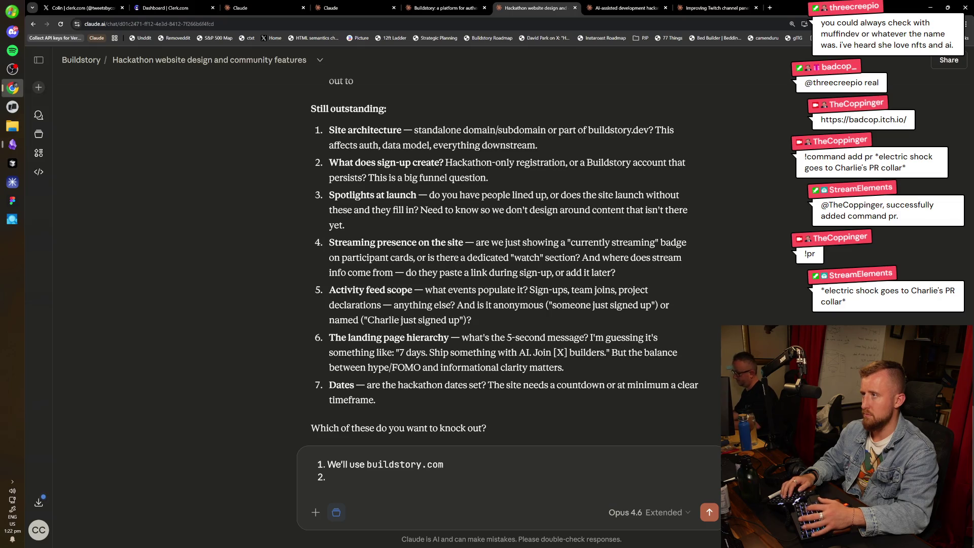
{"action": "type", "text": "nothing on there currently)"}
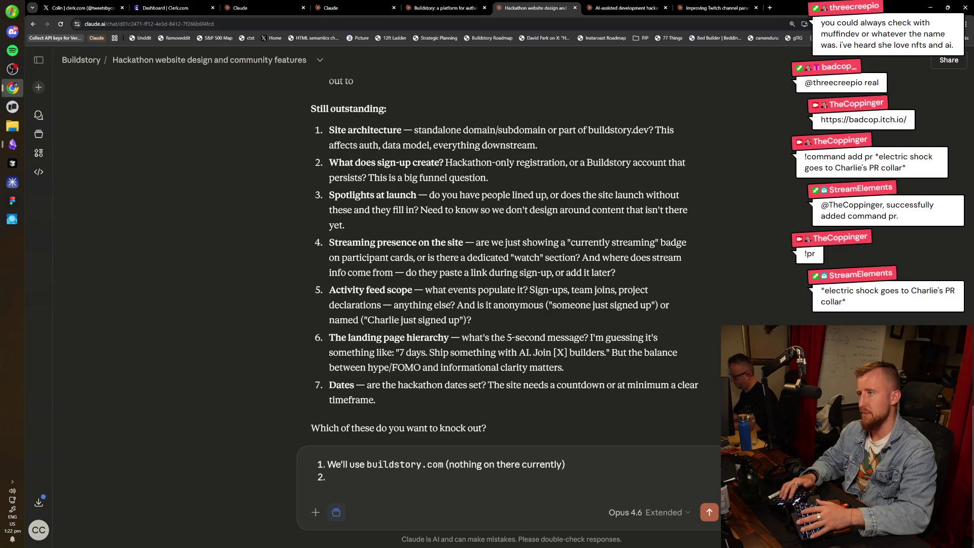
Answer 2: sign-up goes Buildstory profile, then hackathon entry with project and optional team flagging.
{"action": "type", "text": "Signing up"}
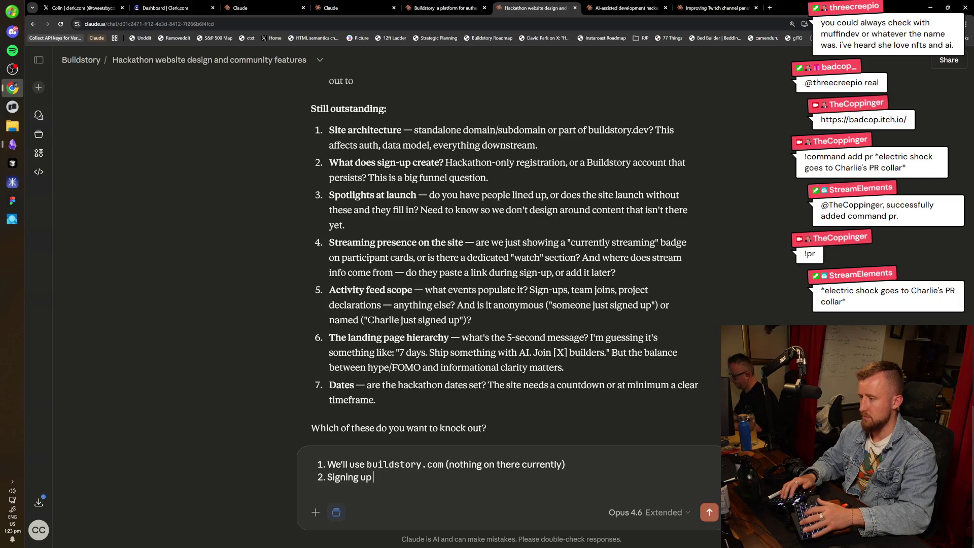
{"action": "type", "text": " goes profile (buildstory account) -> h"}
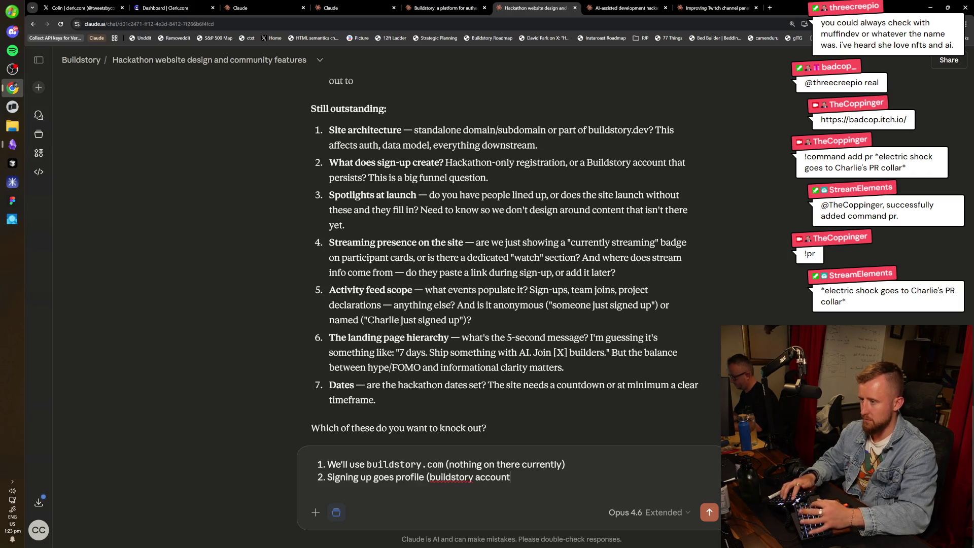
{"action": "type", "text": "ackathon entry -> pr"}
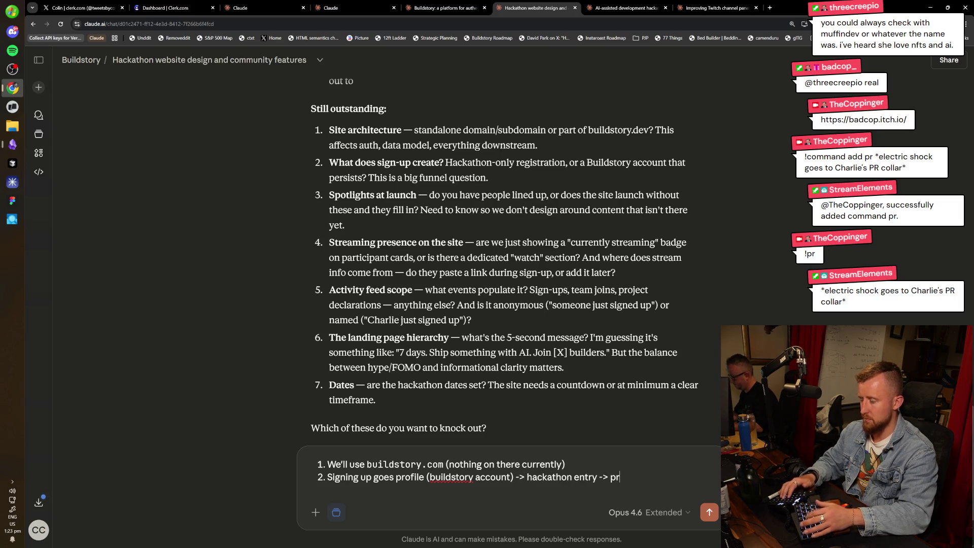
{"action": "key", "text": "ctrl+BackSpace"}
{"action": "key", "text": "ctrl+BackSpace"}
{"action": "type", "text": "(inc. project additi"}
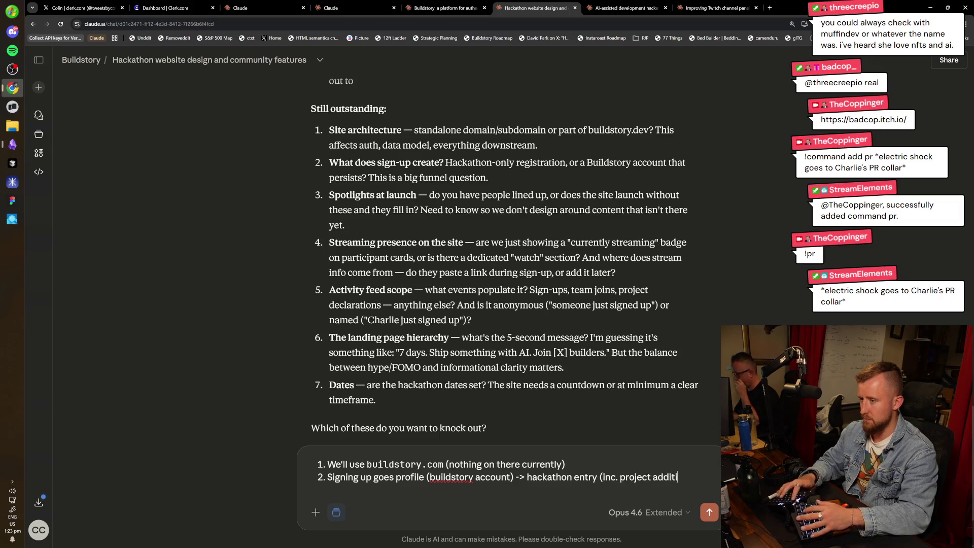
{"action": "type", "text": "on and optional t"}
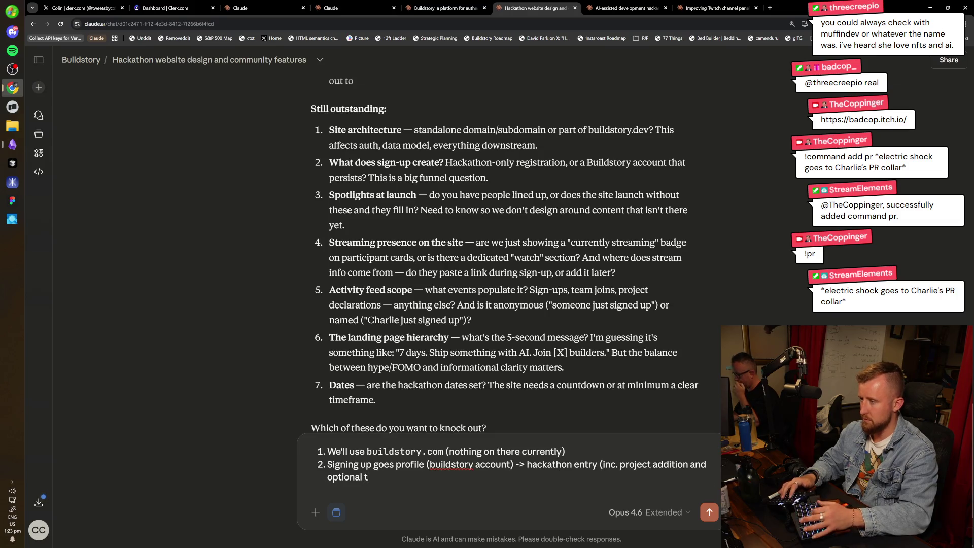
{"action": "type", "text": "eam flagging)"}
{"action": "key", "text": "Return"}
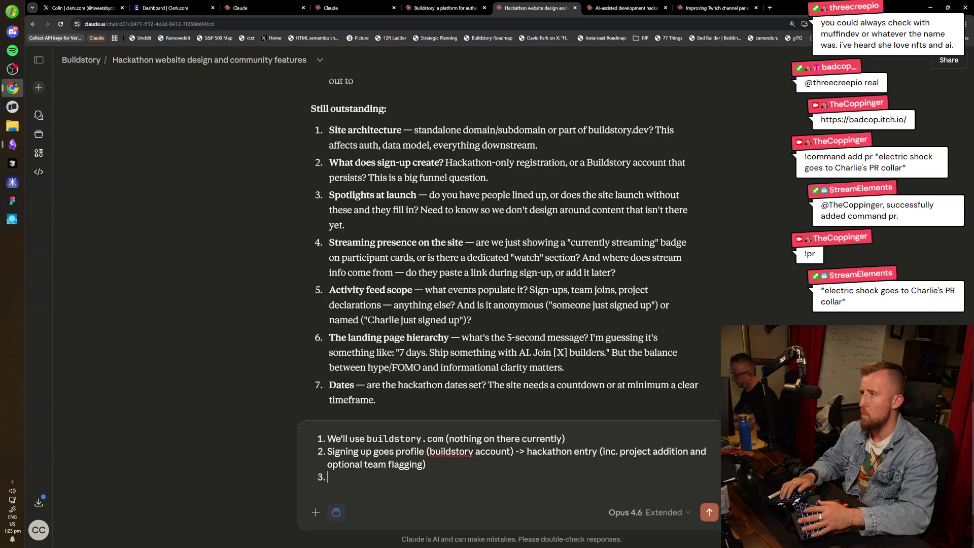
{"action": "scroll", "coordinate": [711, 208], "scroll_direction": "down", "scroll_amount": 1}
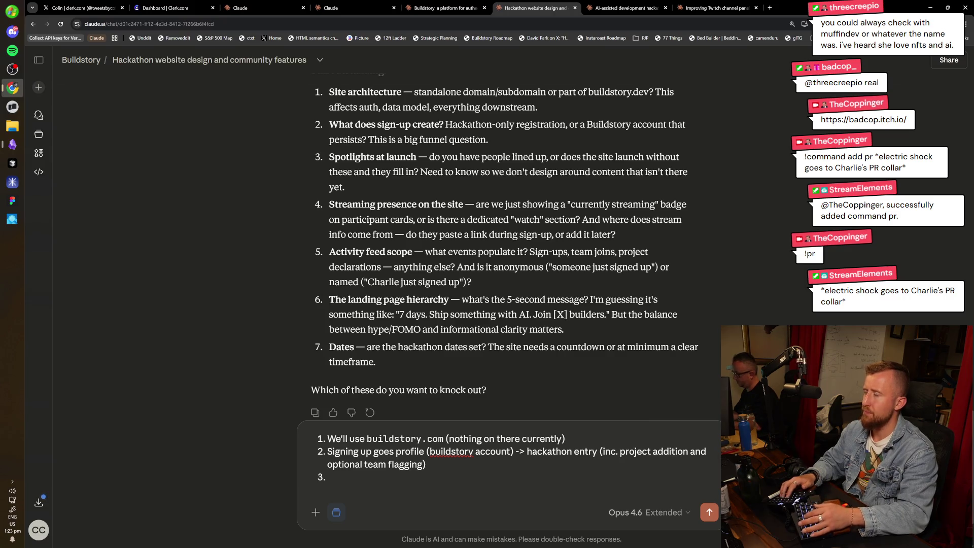
Answer 3 (share once the first site iteration is up) and 4 (streaming after sprinting for signups).
{"action": "type", "text": "As soon as I have the first "}
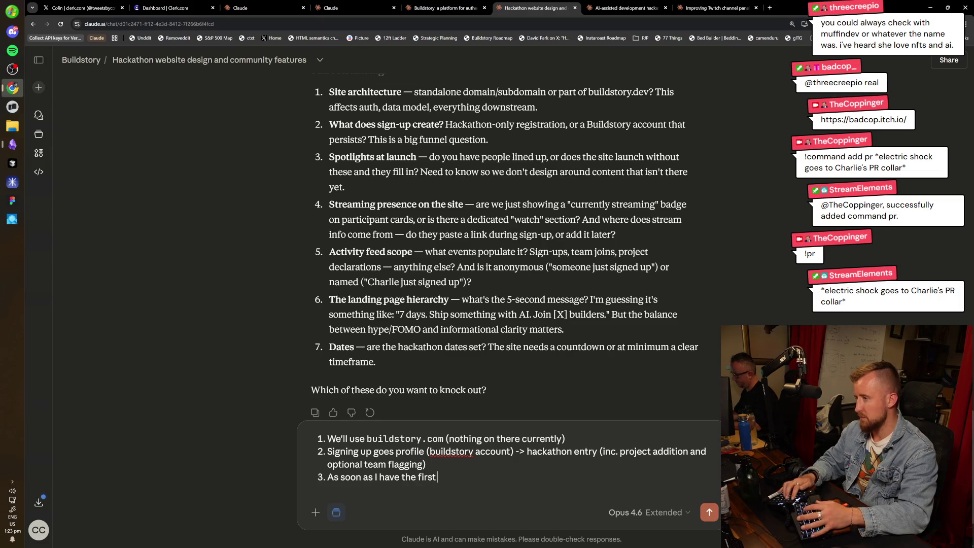
{"action": "type", "text": "iteration of "}
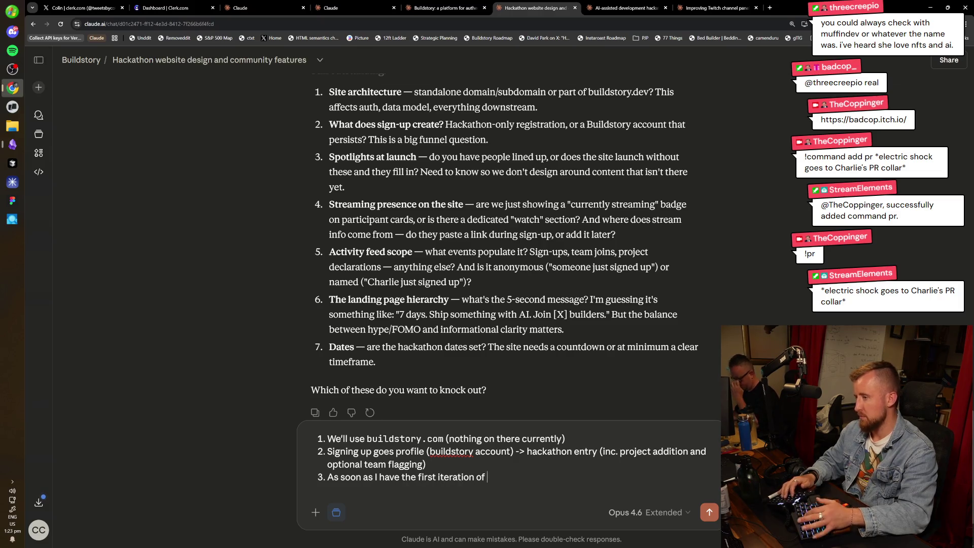
{"action": "type", "text": "the site up, I can start sh"}
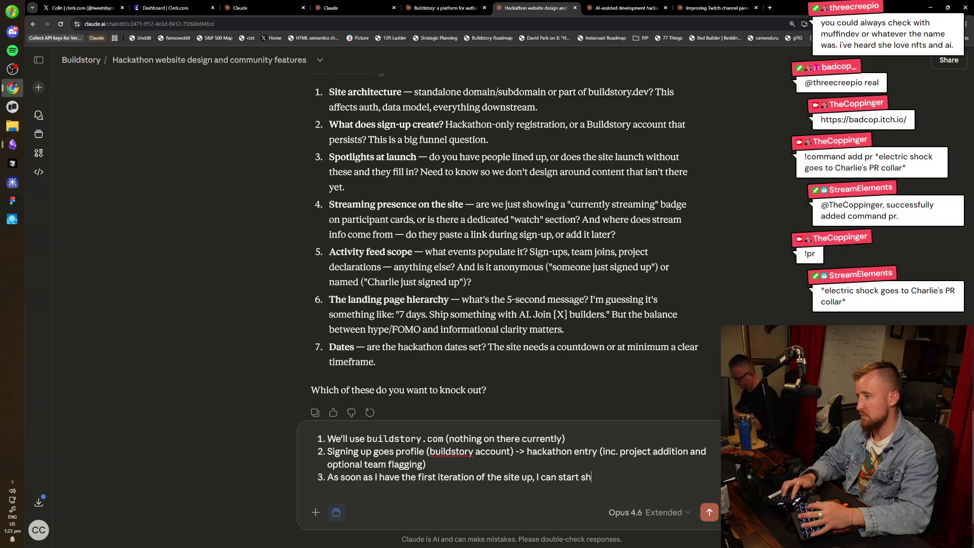
{"action": "type", "text": "aring with folks"}
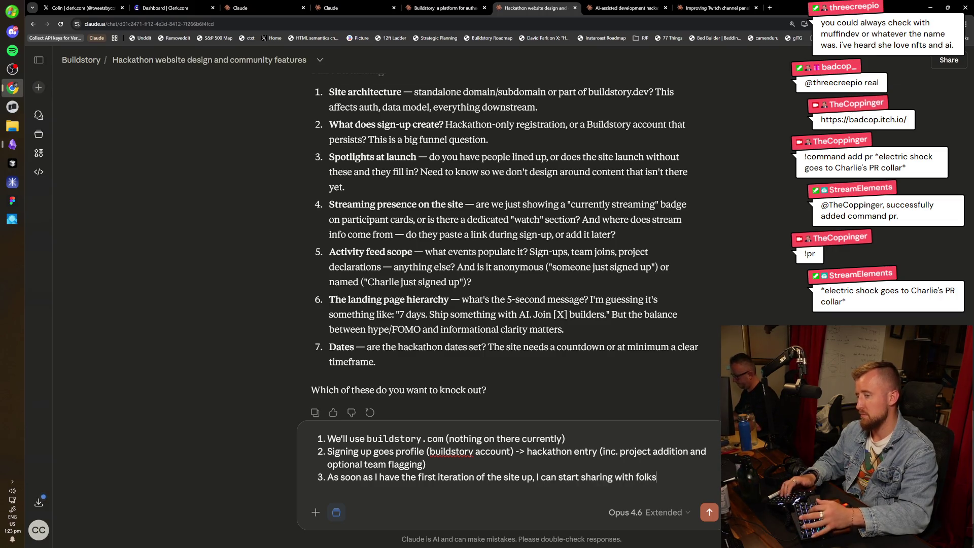
{"action": "type", "text": "/companies to get them locked in"}
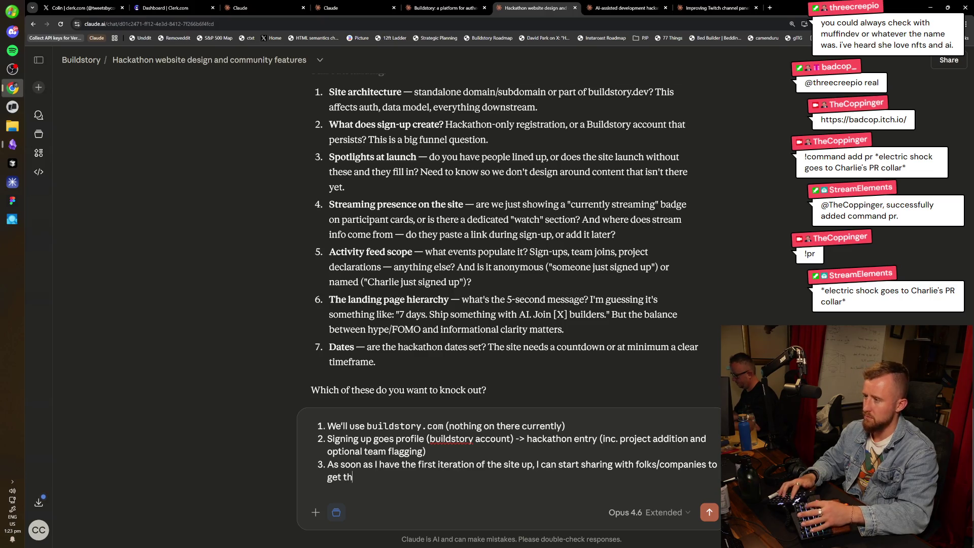
{"action": "key", "text": "Return"}
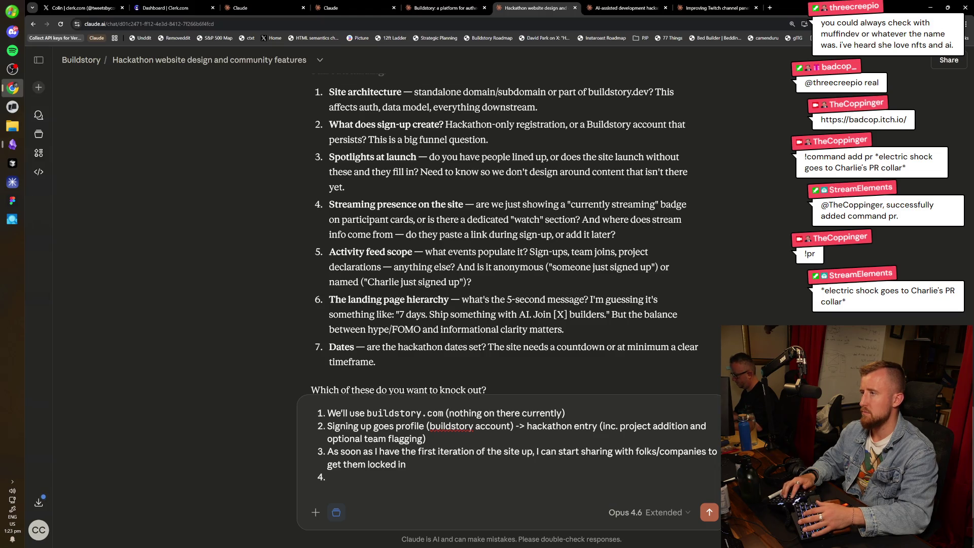
{"action": "type", "text": "Streaming presence wi"}
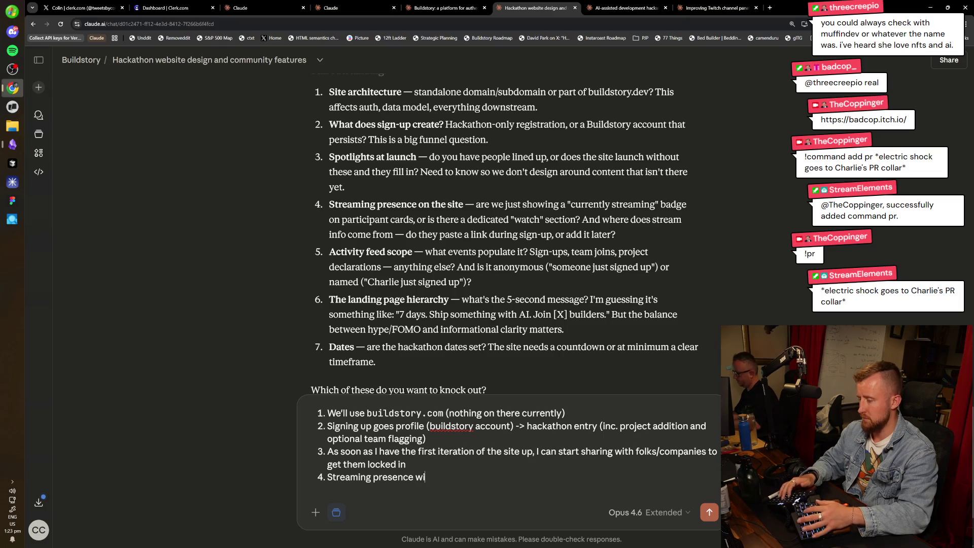
{"action": "type", "text": "ll come during the week"}
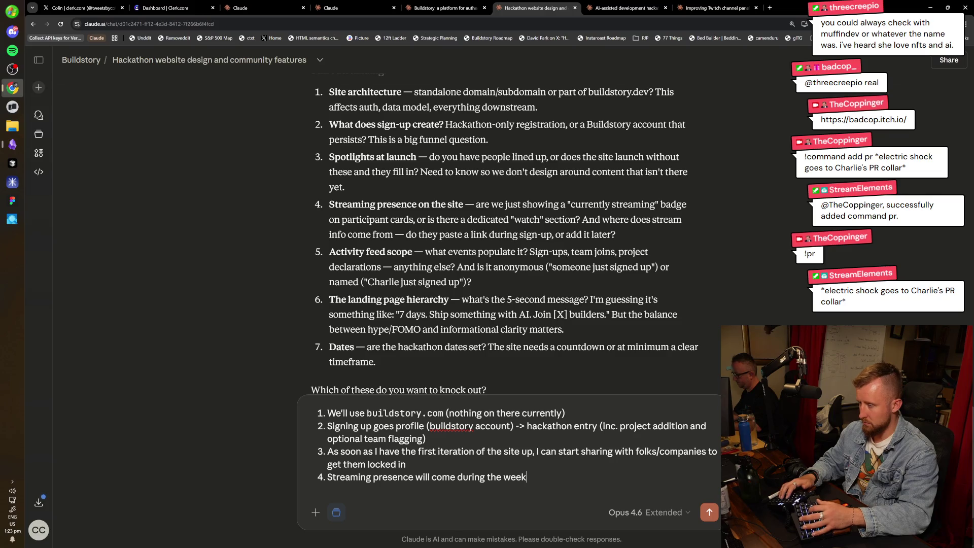
{"action": "key", "text": "Return"}
{"action": "key", "text": "Left"}
{"action": "type", "text": "so we can worry about that a"}
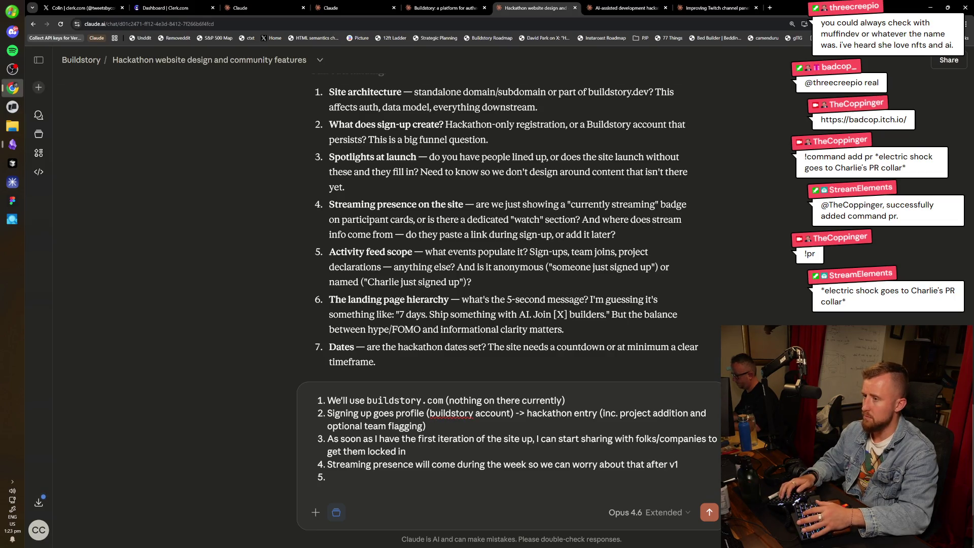
{"action": "key", "text": "BackSpace"}
{"action": "key", "text": "BackSpace"}
{"action": "type", "text": "sprinting to get "}
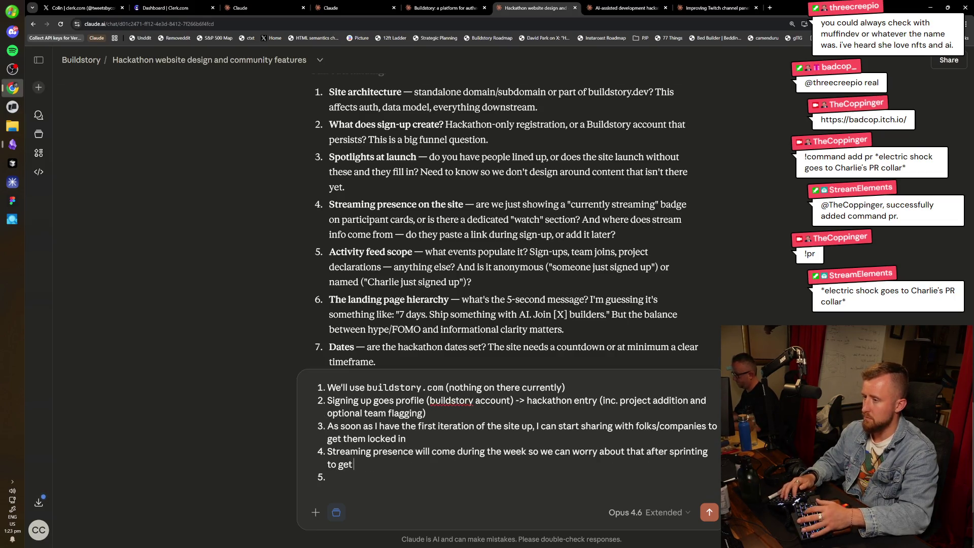
{"action": "type", "text": "signups going"}
Answer 5 with showcasing momentum from day one and answer 6 with 'Right on'.
{"action": "key", "text": "Down"}
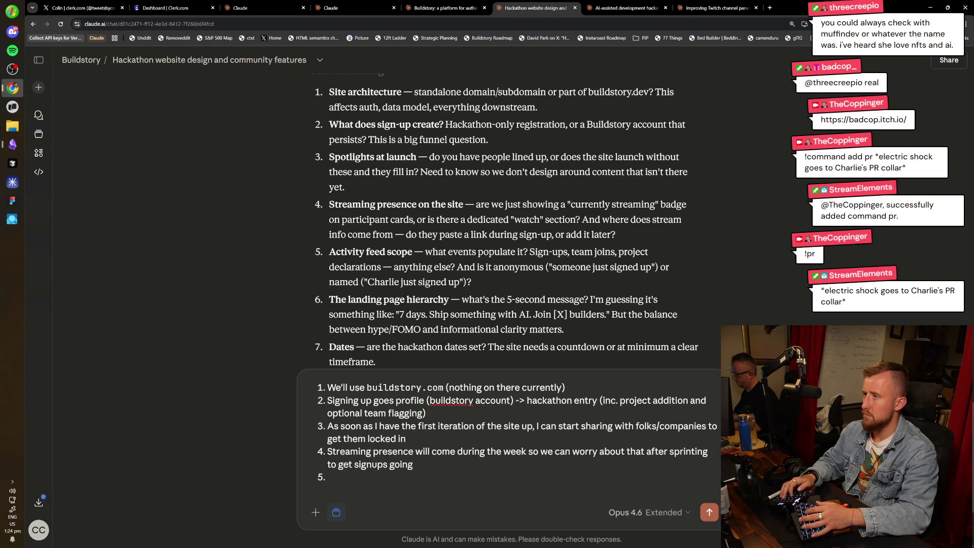
{"action": "type", "text": "We'll have this from "}
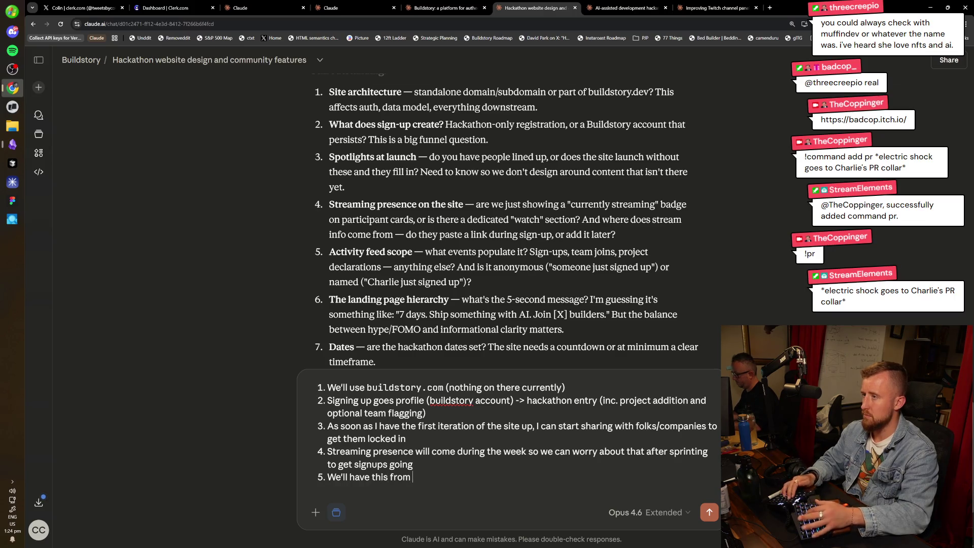
{"action": "type", "text": "the ruirip, "}
{"action": "type", "text": "ump"}
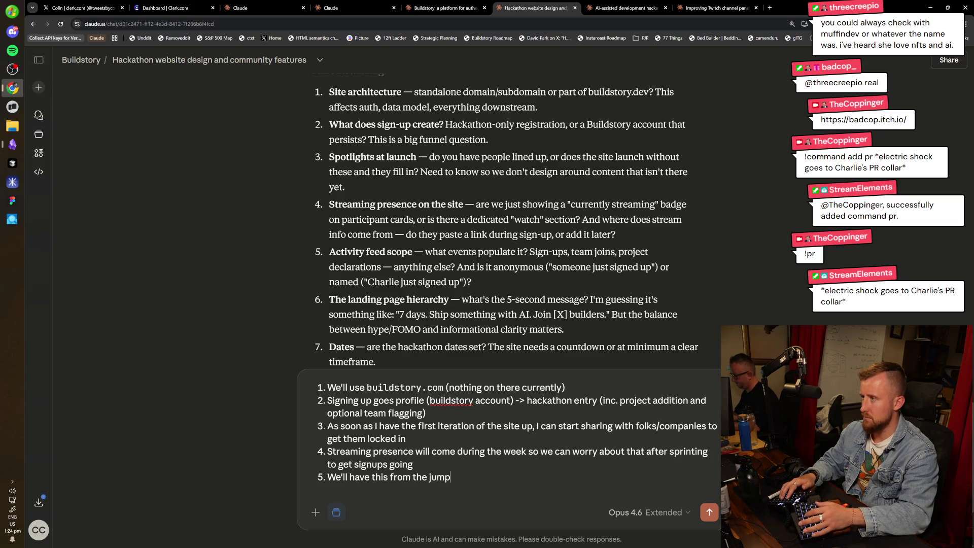
{"action": "type", "text": "start showcasing momentum"}
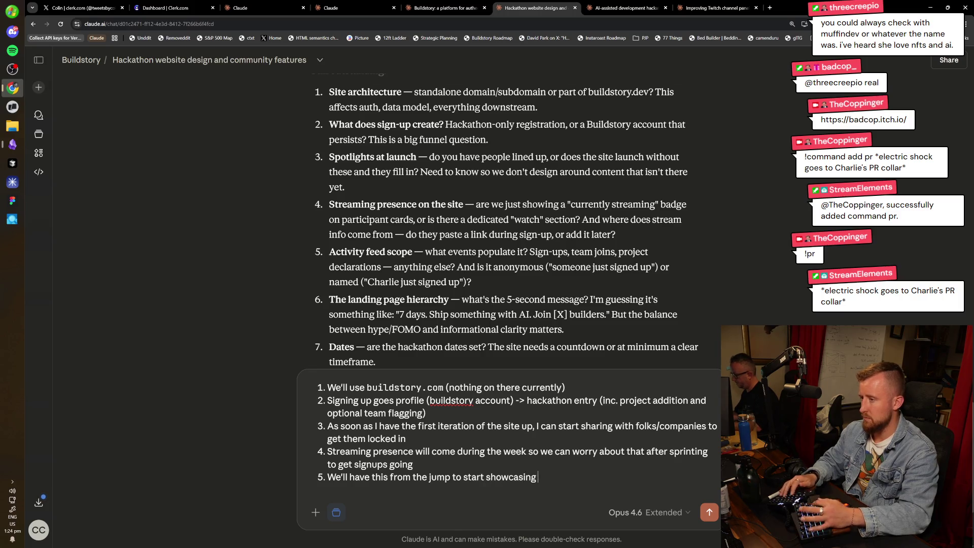
{"action": "key", "text": "Return"}
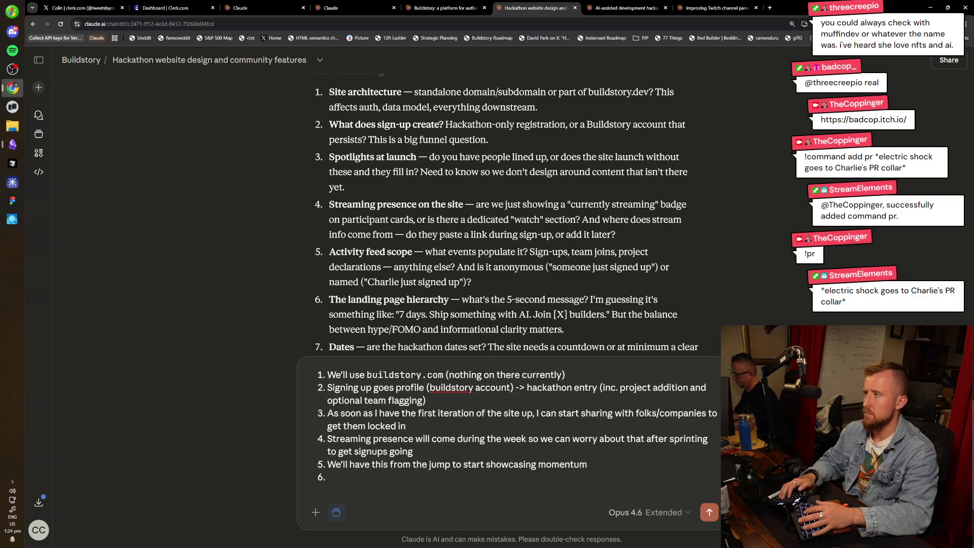
{"action": "scroll", "coordinate": [504, 218], "scroll_direction": "down", "scroll_amount": 2}
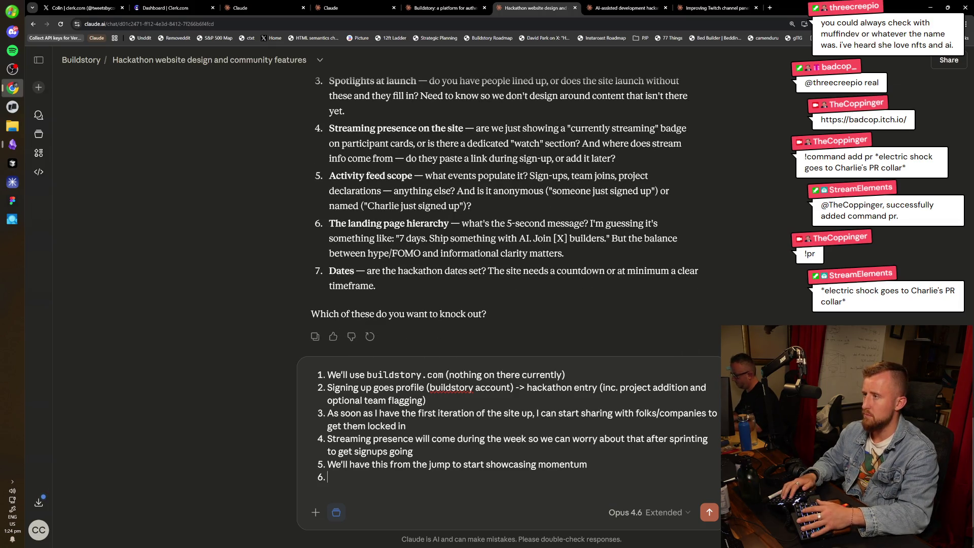
{"action": "type", "text": "Yeah"}
{"action": "key", "text": "ctrl+BackSpace"}
{"action": "type", "text": "Right on"}
{"action": "key", "text": "Return"}
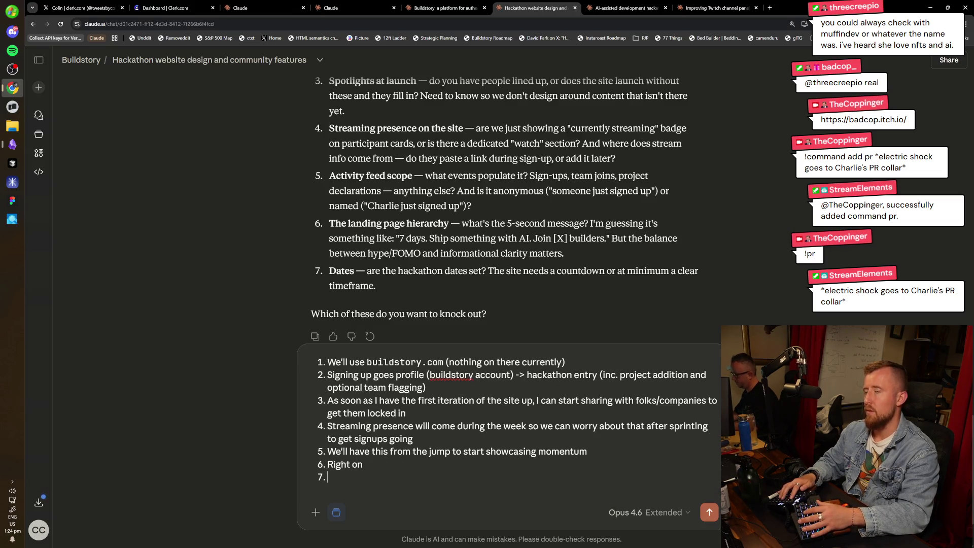
{"action": "key", "text": "ctrl+t"}
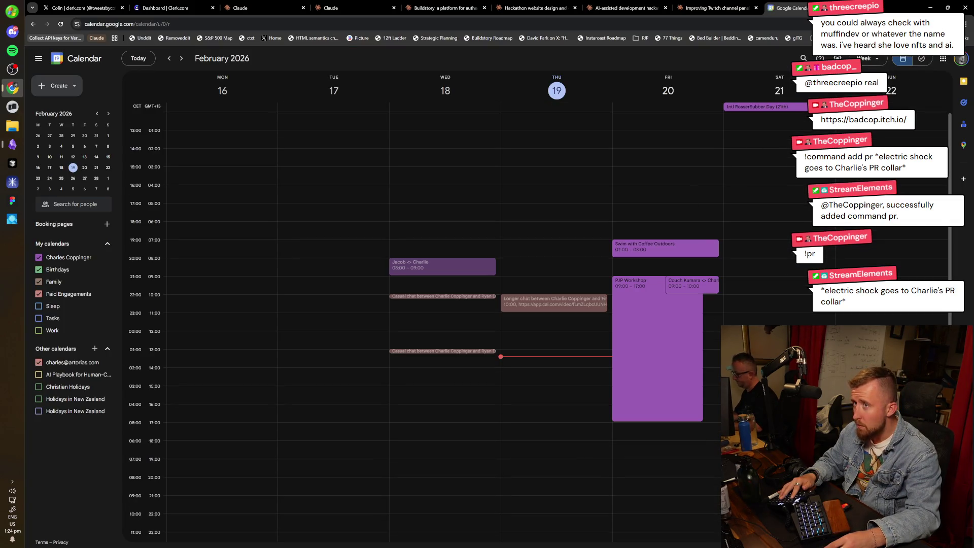
Advance Google Calendar one week to show Feb 23 – Mar 1, 2026.
{"action": "key", "text": "ctrl+shift+Tab"}
{"action": "key", "text": "ctrl+Tab"}
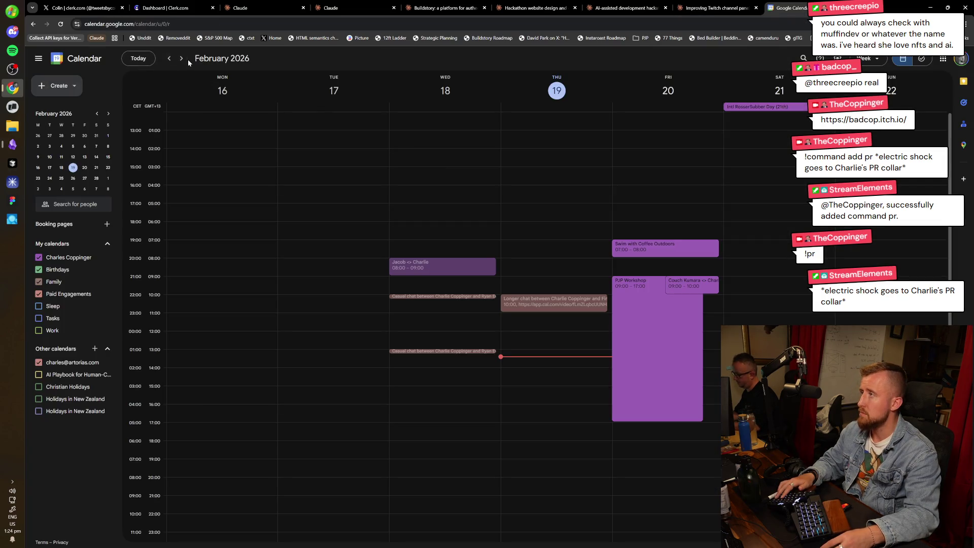
{"action": "left_click", "coordinate": [182, 58]}
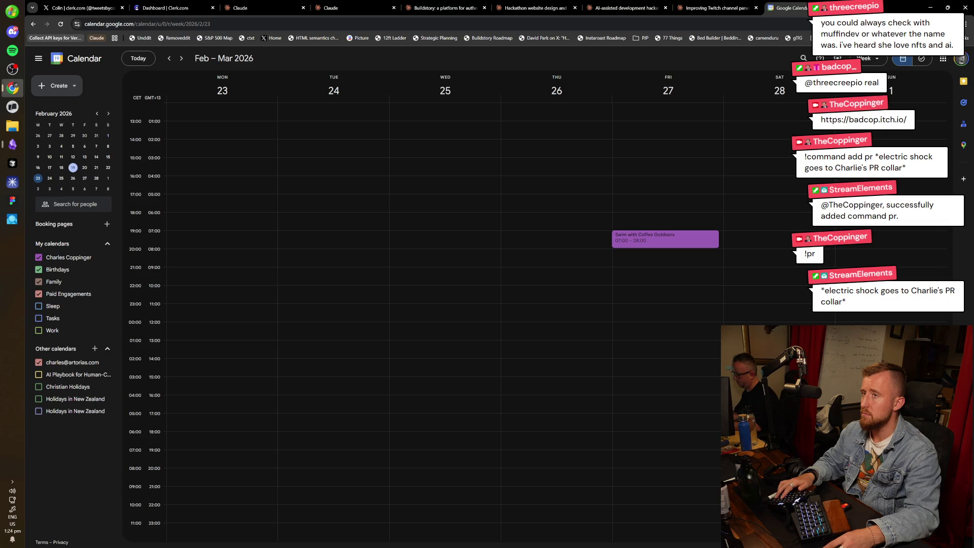
{"action": "key", "text": "ctrl+shift+Tab"}
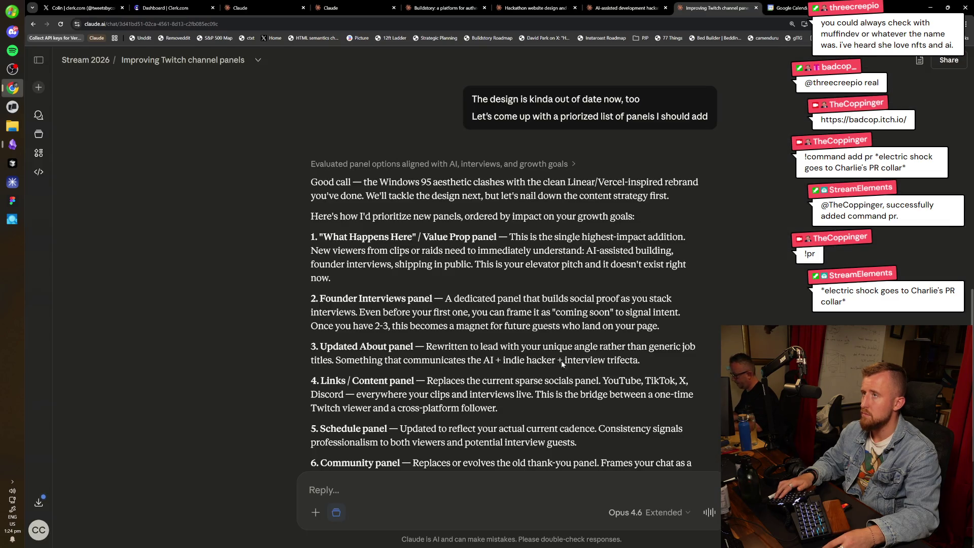
Fill answer 7 as '23rd Feb -> 1st March (Monday to Sunday)' and send all seven answers.
{"action": "key", "text": "ctrl+Tab"}
{"action": "key", "text": "ctrl+shift+Tab"}
{"action": "key", "text": "ctrl+shift+Tab"}
{"action": "key", "text": "ctrl+shift+Tab"}
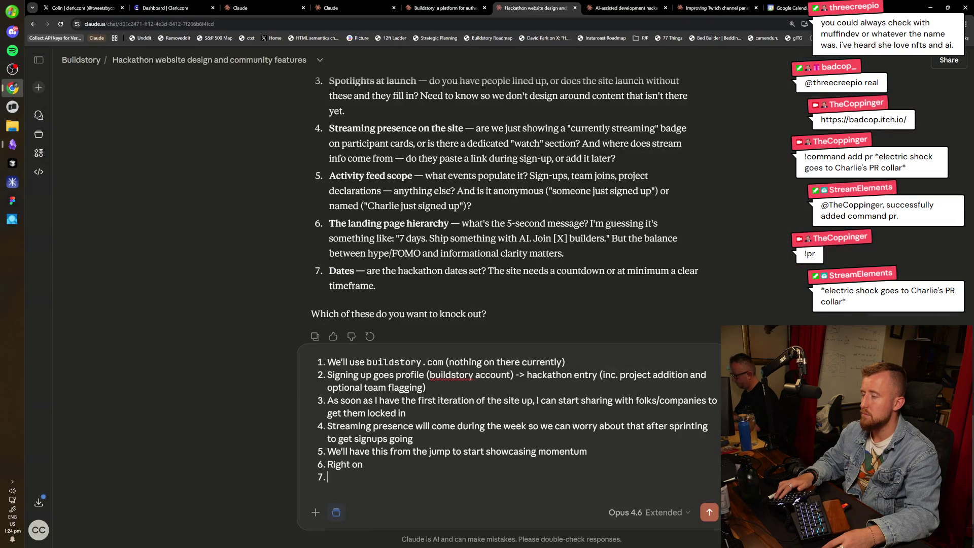
{"action": "type", "text": "b -"}
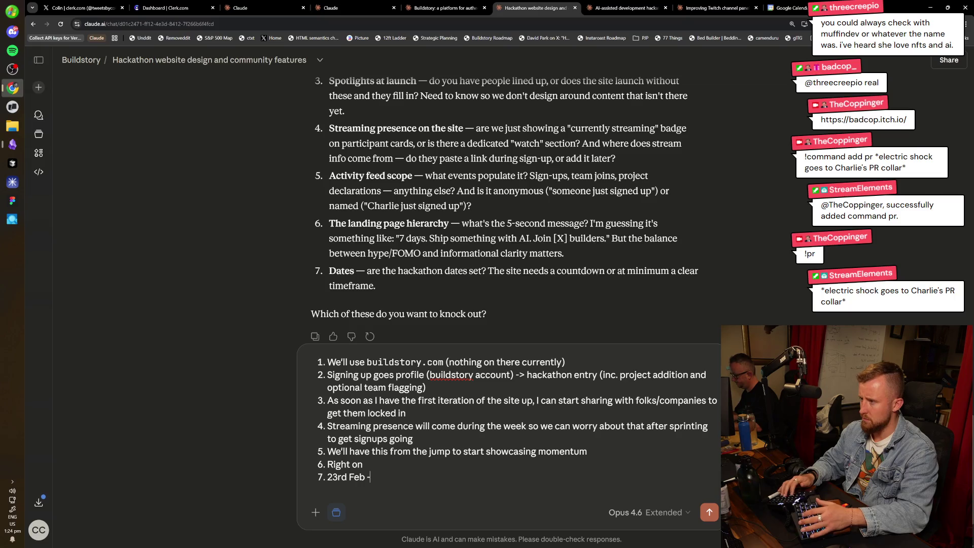
{"action": "type", "text": "> 1st March "}
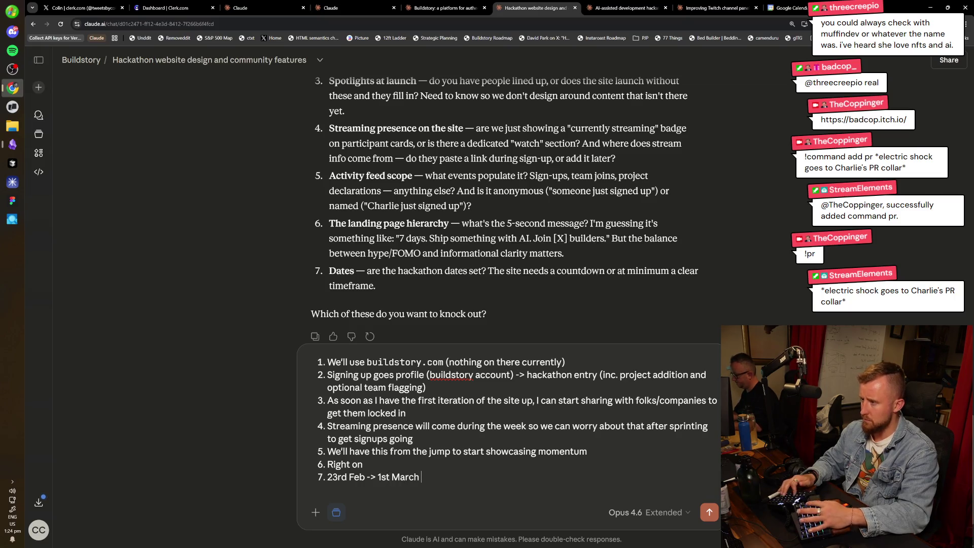
{"action": "type", "text": "(Monday to Sunday_)"}
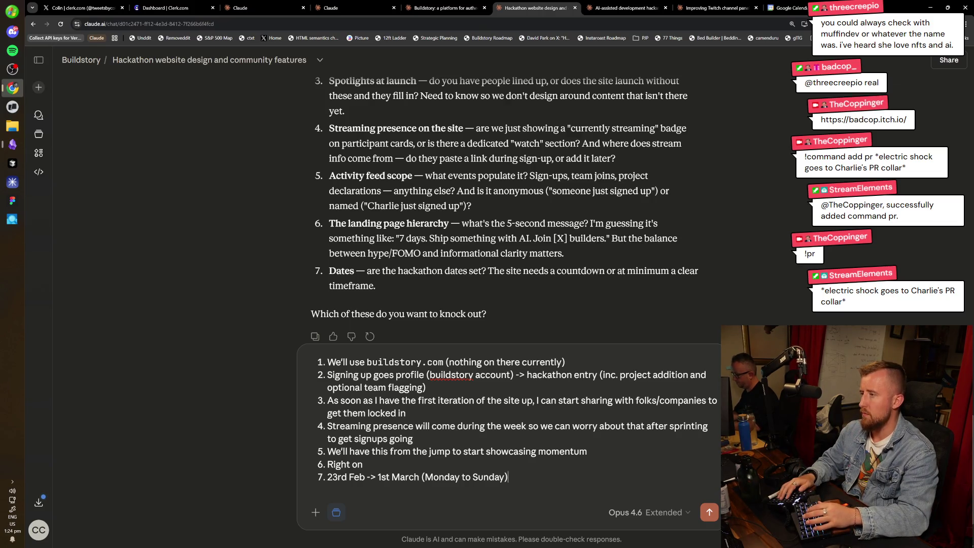
{"action": "key", "text": "Return"}
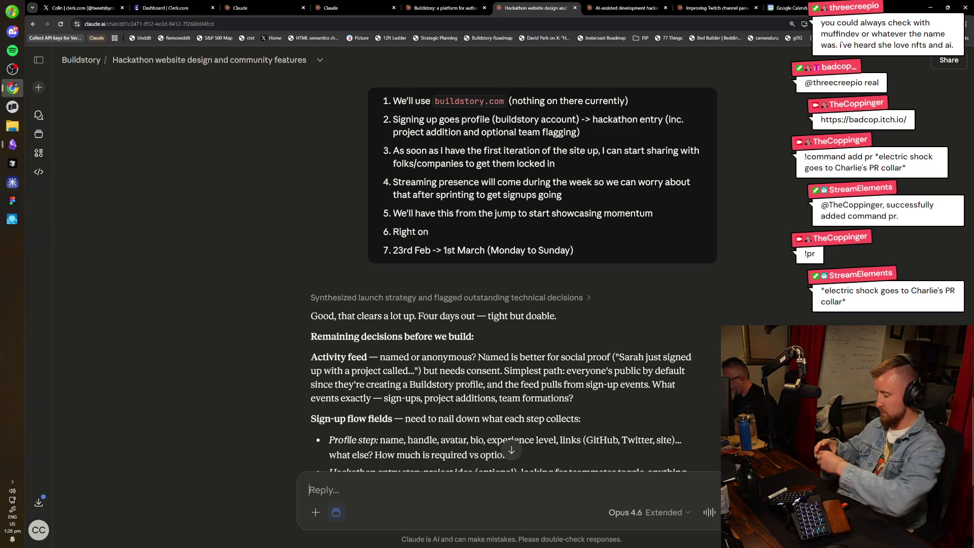
Read through Claude's remaining-decisions reply, selecting the Profile step bullet along the way.
{"action": "scroll", "coordinate": [605, 292], "scroll_direction": "down", "scroll_amount": 2}
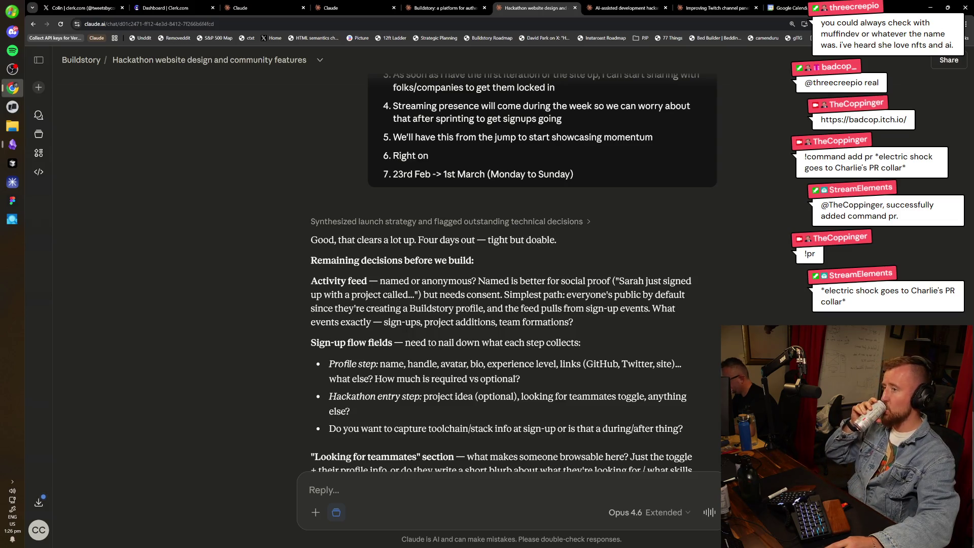
{"action": "scroll", "coordinate": [604, 247], "scroll_direction": "down", "scroll_amount": 1}
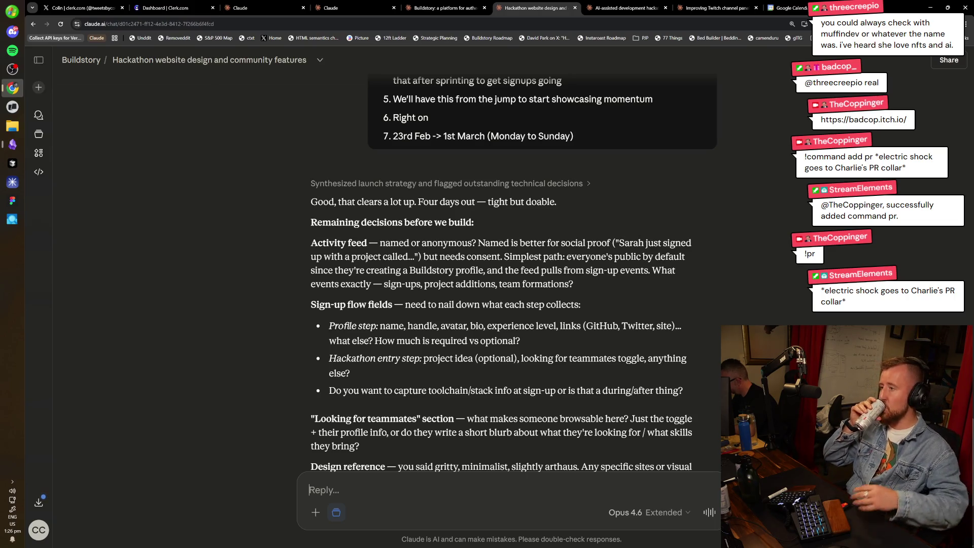
{"action": "scroll", "coordinate": [515, 328], "scroll_direction": "down", "scroll_amount": 2}
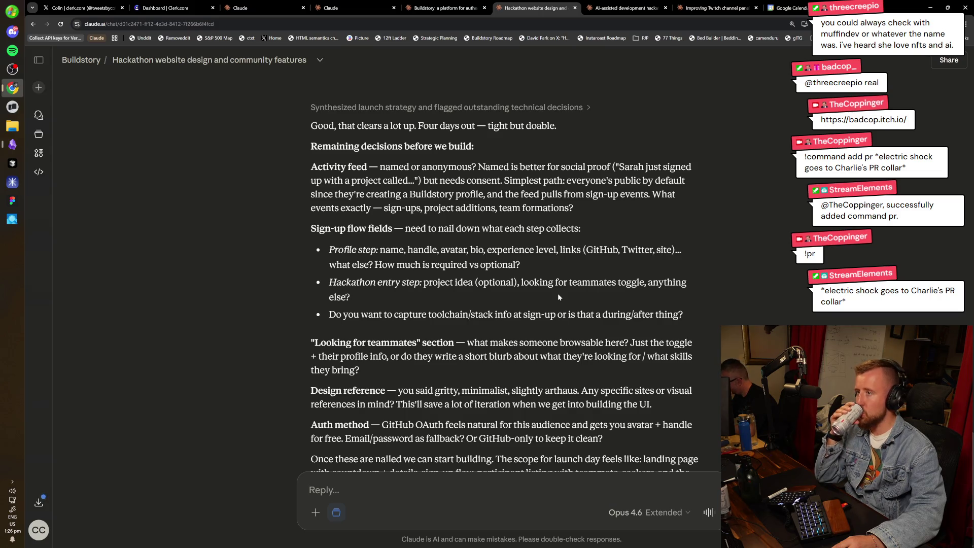
{"action": "left_click_drag", "start_coordinate": [556, 291], "coordinate": [329, 249]}
{"action": "double_click", "coordinate": [367, 249]}
{"action": "triple_click", "coordinate": [367, 249]}
{"action": "left_click", "coordinate": [538, 267]}
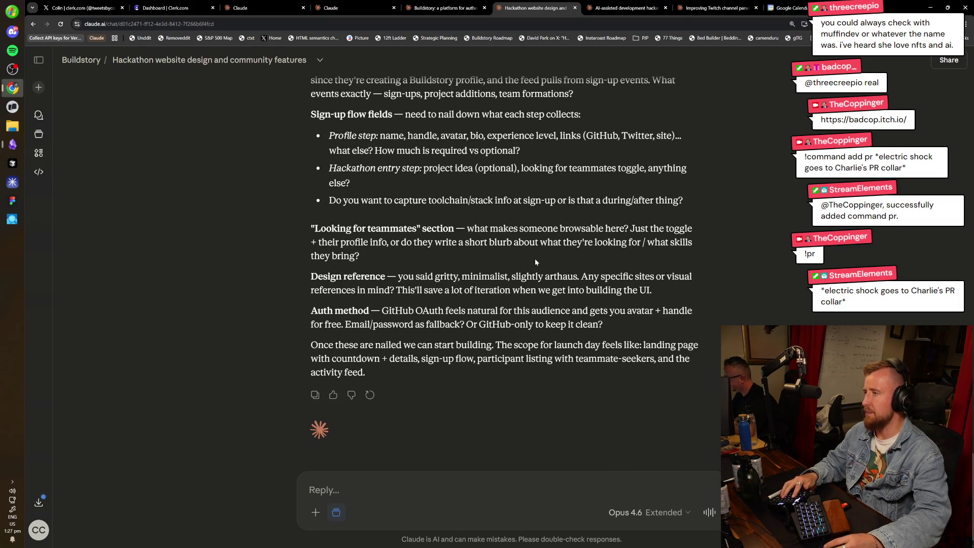
{"action": "scroll", "coordinate": [504, 264], "scroll_direction": "up", "scroll_amount": 2}
{"action": "key", "text": "ctrl+Tab"}
{"action": "key", "text": "ctrl+Tab"}
{"action": "key", "text": "ctrl+Tab"}
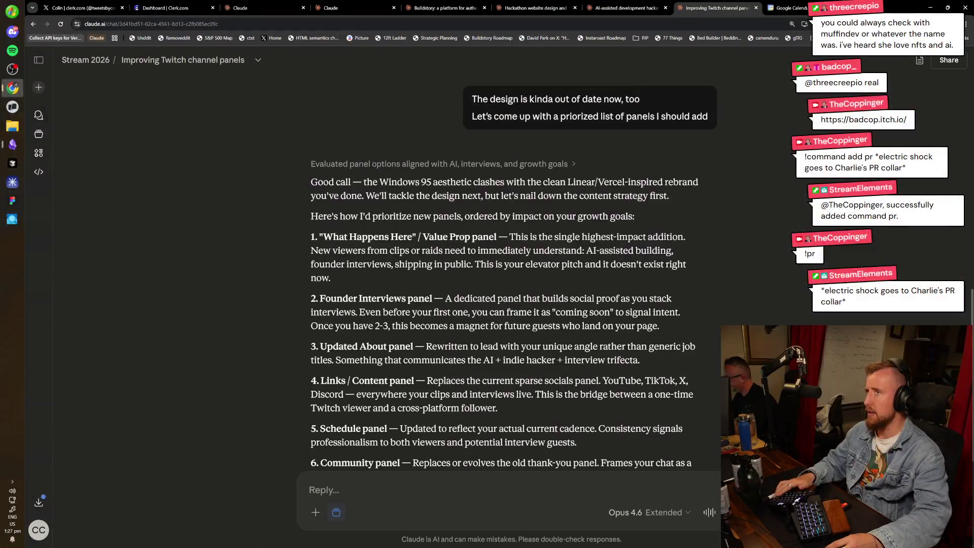
{"action": "key", "text": "ctrl+shift+Tab"}
{"action": "key", "text": "ctrl+shift+Tab"}
{"action": "key", "text": "ctrl+shift+Tab"}
{"action": "key", "text": "ctrl+shift+Tab"}
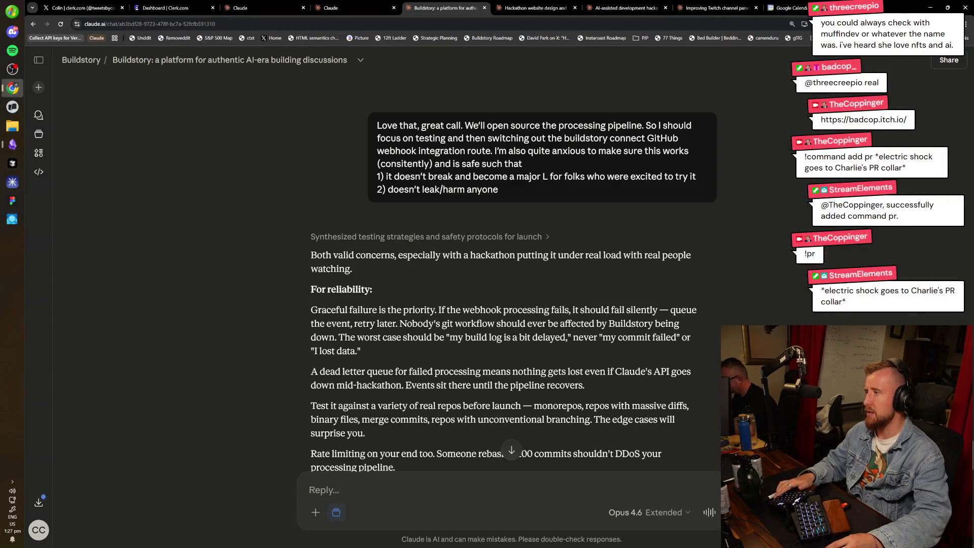
{"action": "key", "text": "ctrl+Tab"}
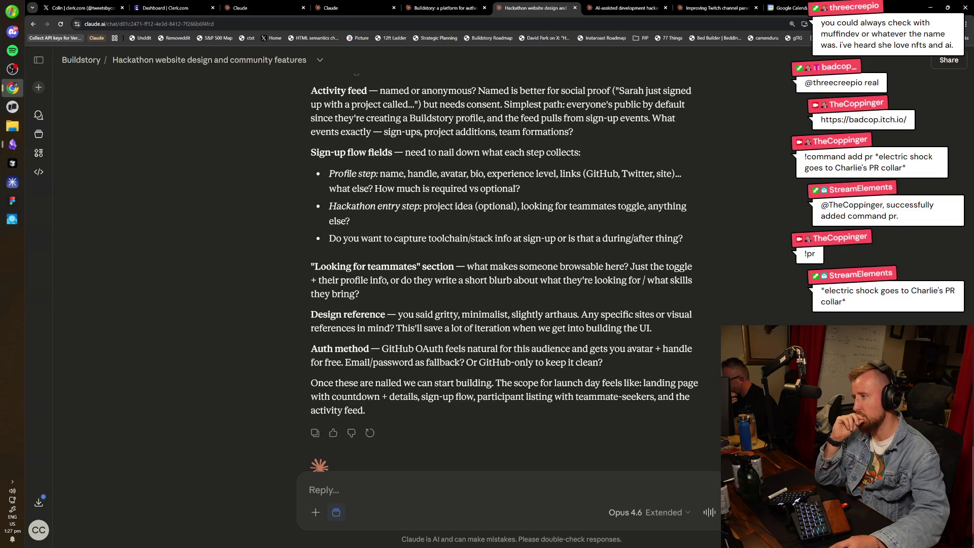
{"action": "triple_click", "coordinate": [450, 406]}
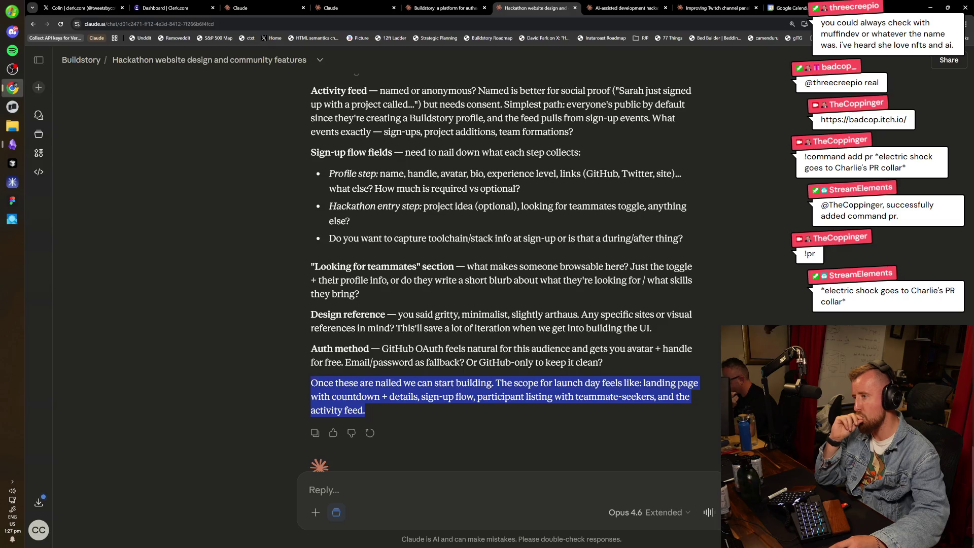
{"action": "left_click", "coordinate": [449, 407]}
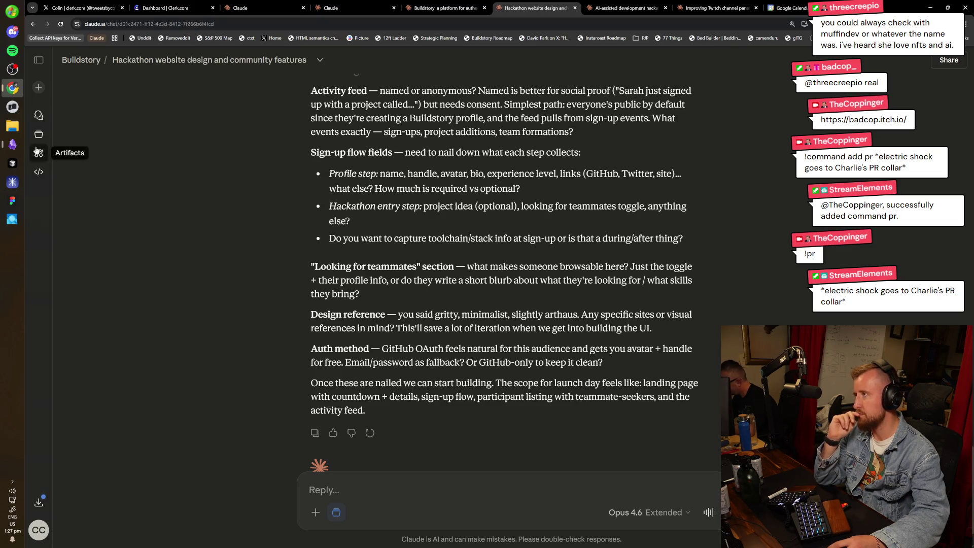
{"action": "key", "text": "alt+Tab"}
{"action": "key", "text": "alt+Tab"}
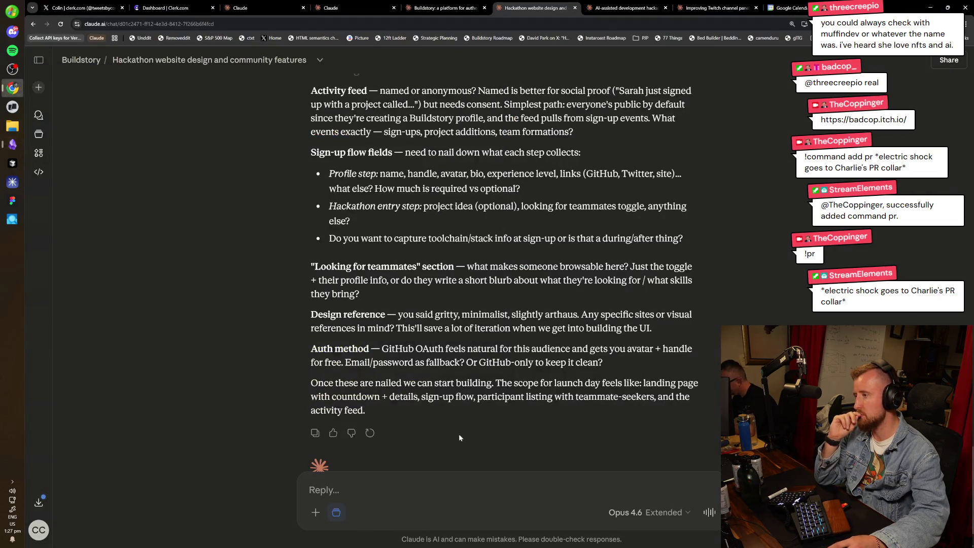
{"action": "scroll", "coordinate": [625, 133], "scroll_direction": "up", "scroll_amount": 1}
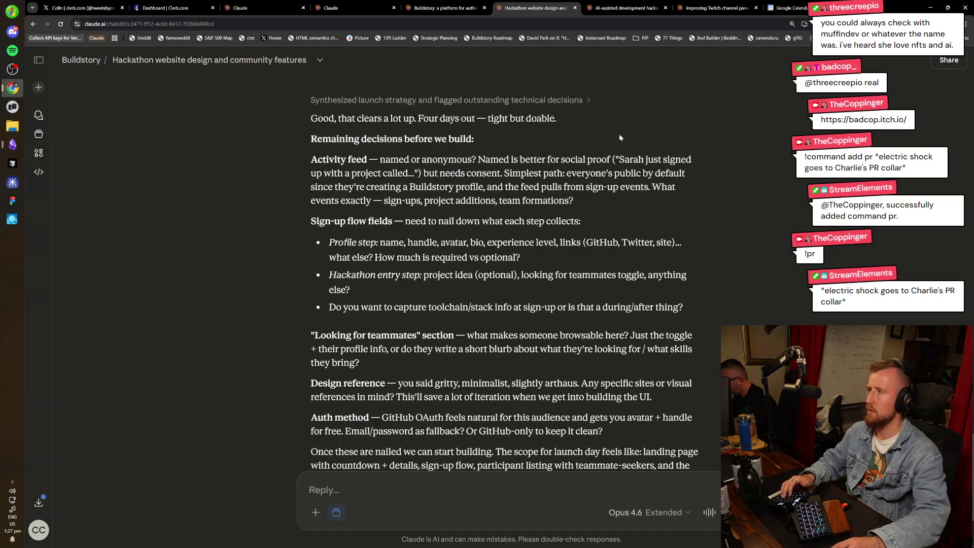
{"action": "scroll", "coordinate": [567, 203], "scroll_direction": "up", "scroll_amount": 1}
{"action": "scroll", "coordinate": [568, 203], "scroll_direction": "down", "scroll_amount": 1}
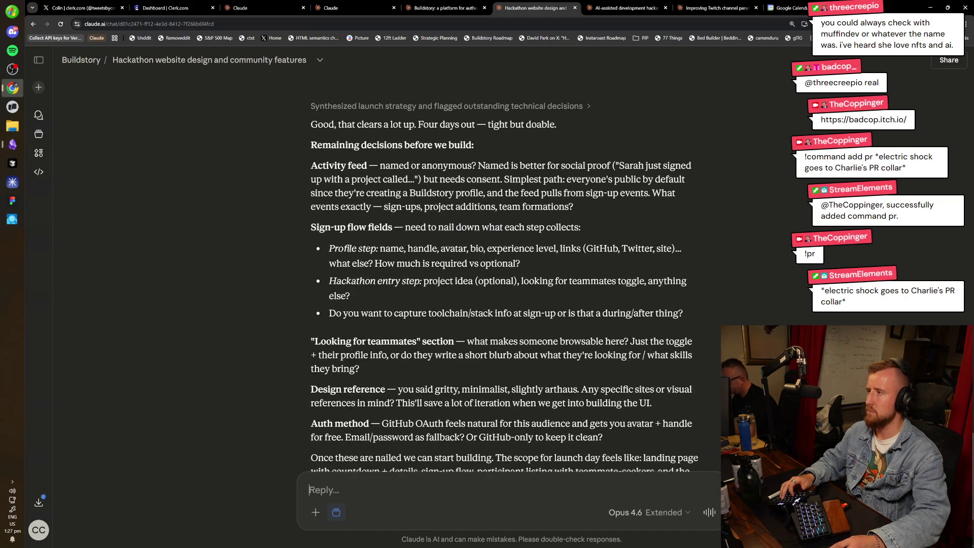
{"action": "scroll", "coordinate": [504, 277], "scroll_direction": "down", "scroll_amount": 1}
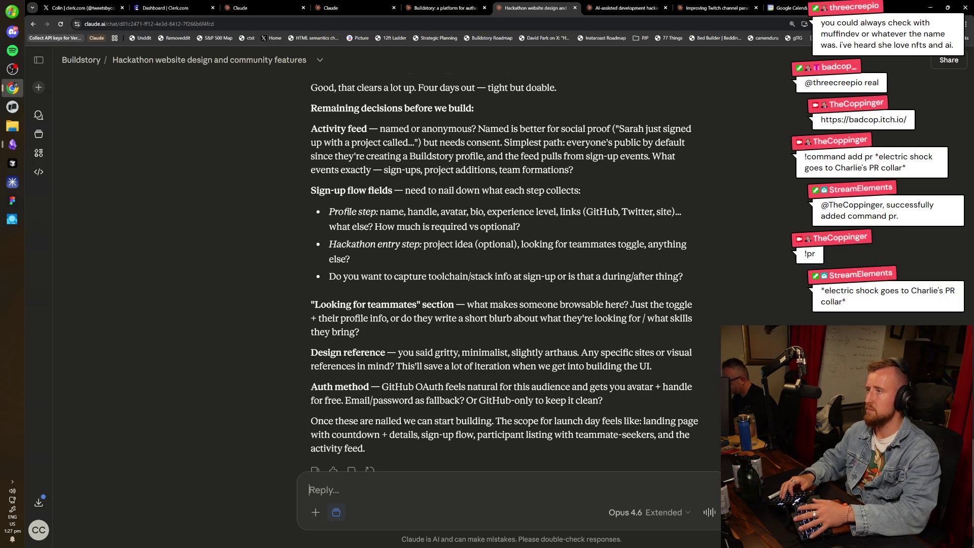
Replace the draft with the pasted sign-in options: GitHub, Google, X, Twitch, email/password.
{"action": "type", "text": "- Activity feed:"}
{"action": "key", "text": "ctrl+a"}
{"action": "type", "text": "I suppose we should go with the following auth options: - GitHub - Google - X - Twitch - Or create an account (email/pass)"}
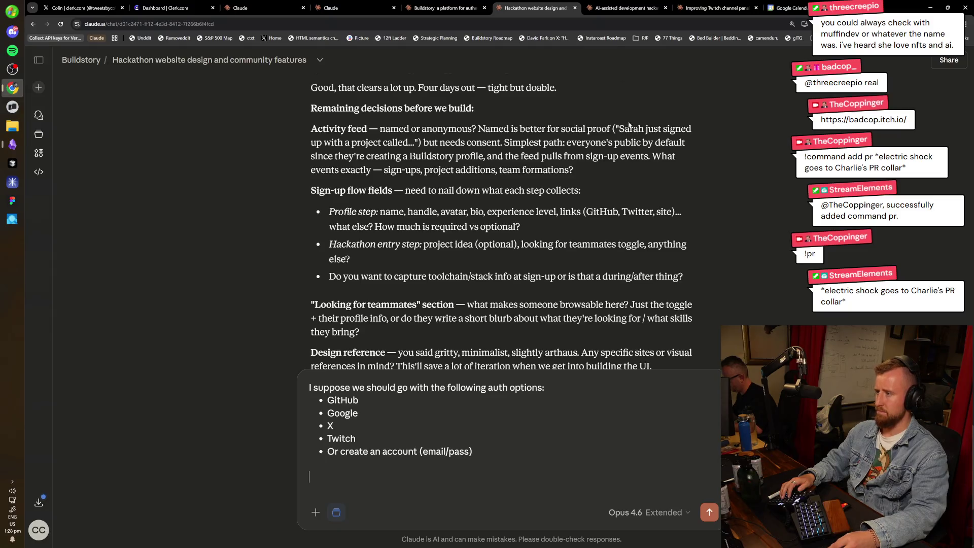
{"action": "type", "text": "We'l"}
{"action": "key", "text": "BackSpace"}
{"action": "key", "text": "BackSpace"}
{"action": "key", "text": "BackSpace"}
Add 'A user profile should be:' with bullets Bio, Name, Username, GitHub/X/Twitch, Links, Avatar.
{"action": "type", "text": "A user profile sh"}
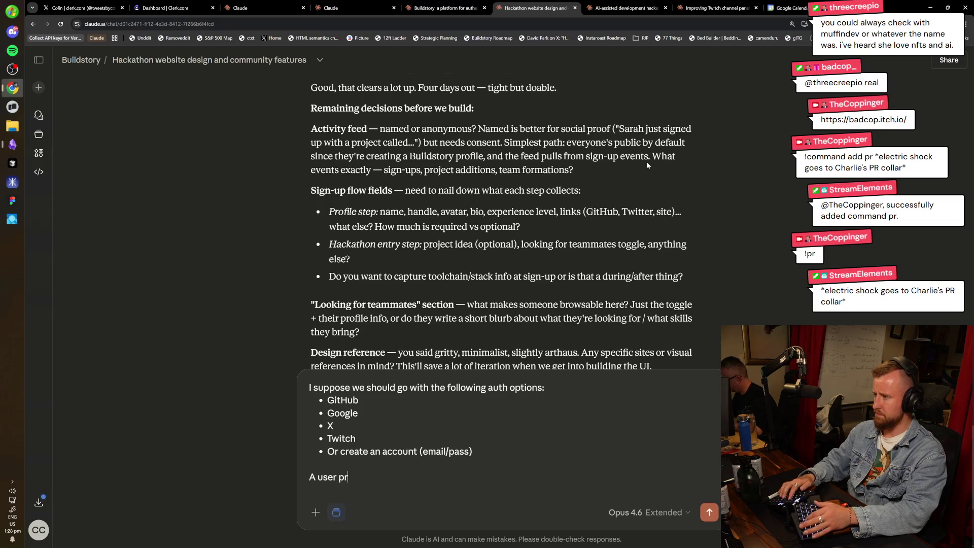
{"action": "type", "text": "ould be:"}
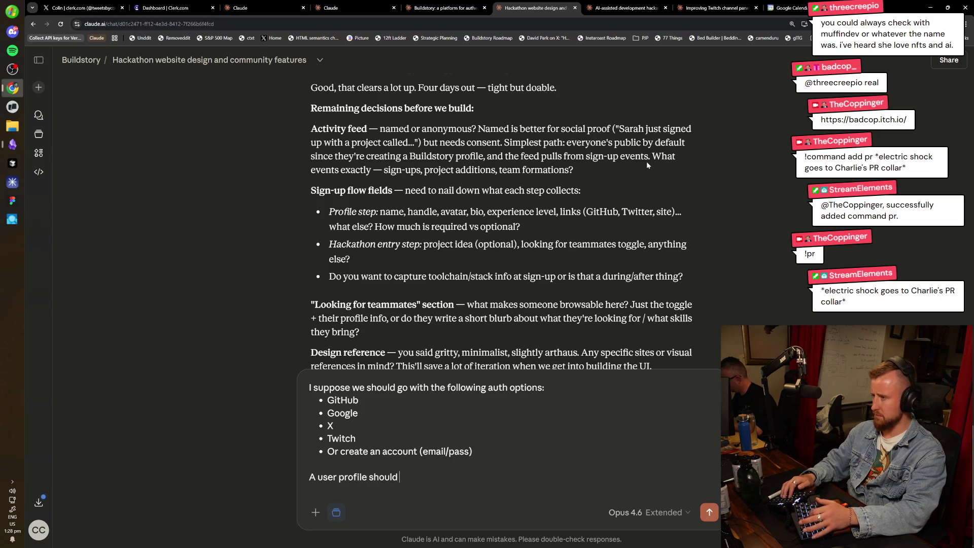
{"action": "key", "text": "shift+Return"}
{"action": "type", "text": "- Bio"}
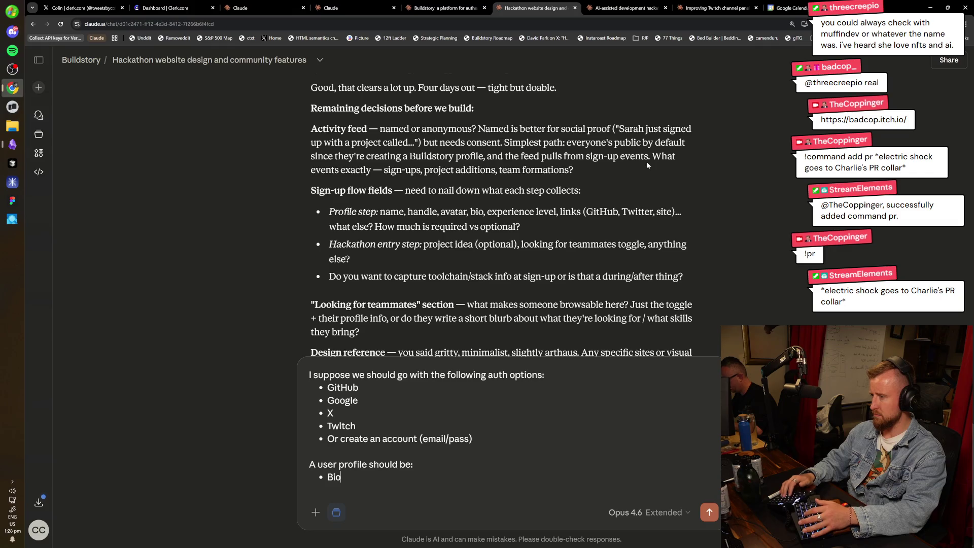
{"action": "key", "text": "shift+Return"}
{"action": "type", "text": "Name"}
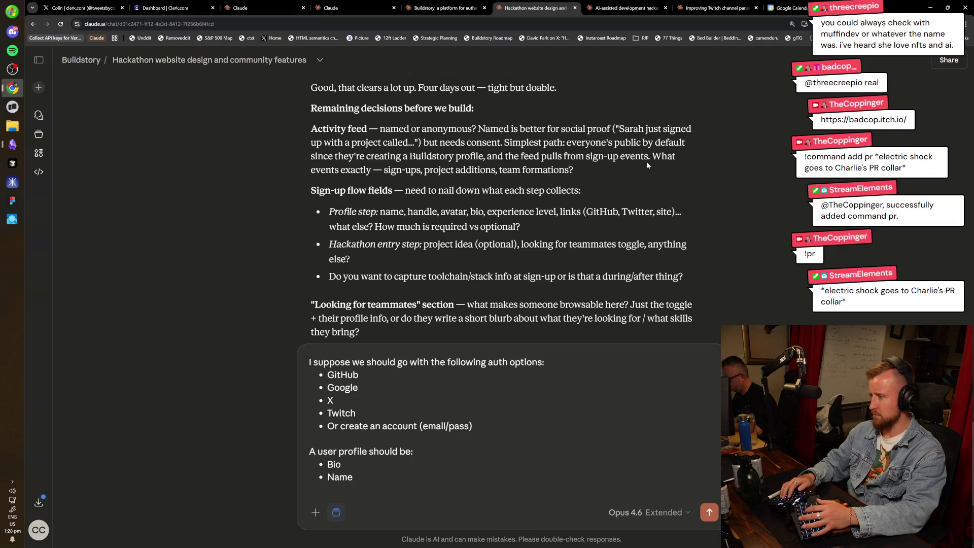
{"action": "key", "text": "shift+Return"}
{"action": "type", "text": "Username"}
{"action": "key", "text": "shift+Return"}
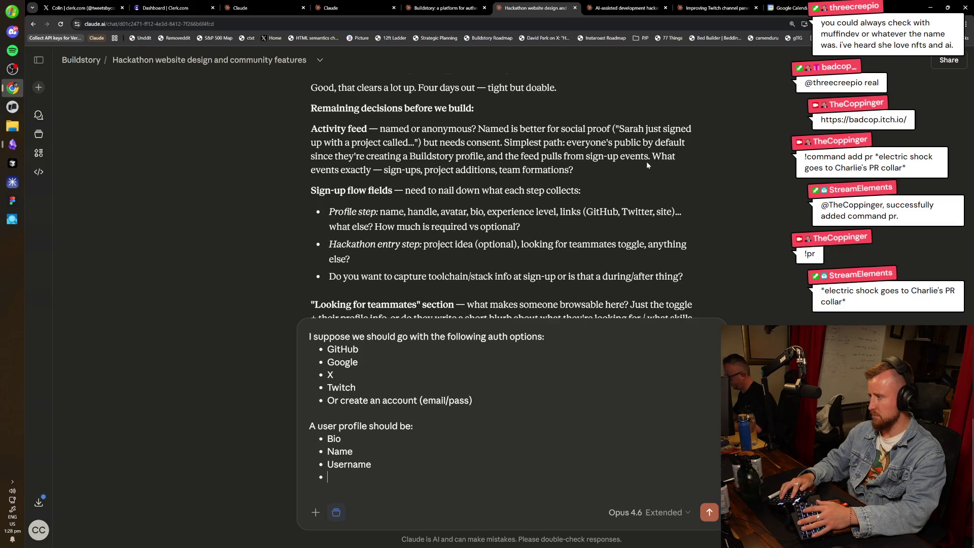
{"action": "type", "text": "GitHub/X/"}
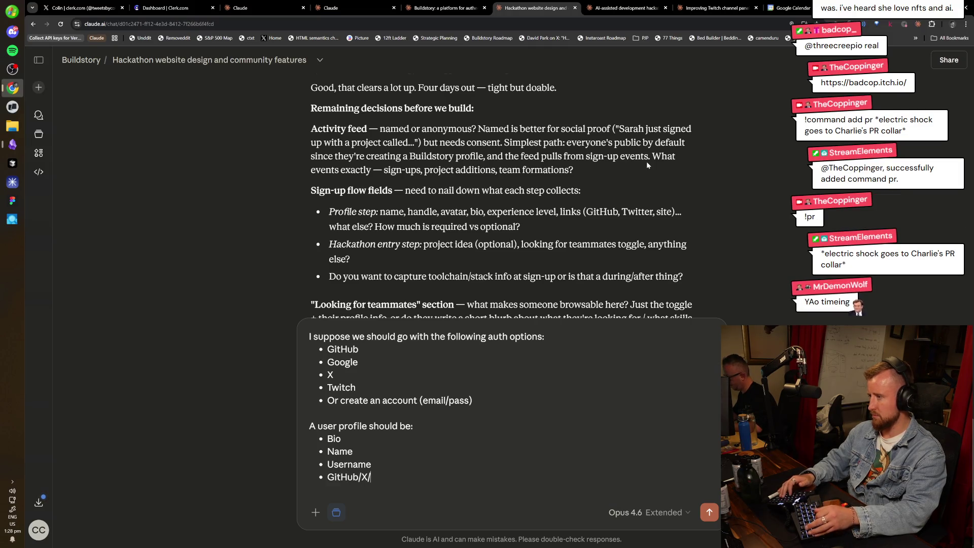
{"action": "type", "text": "Twitch"}
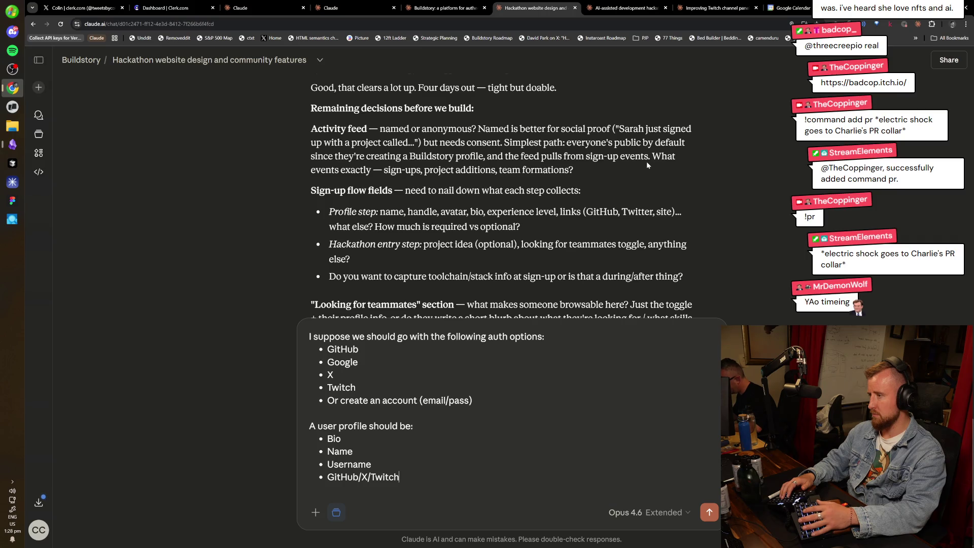
{"action": "key", "text": "shift+Return"}
{"action": "type", "text": "Links"}
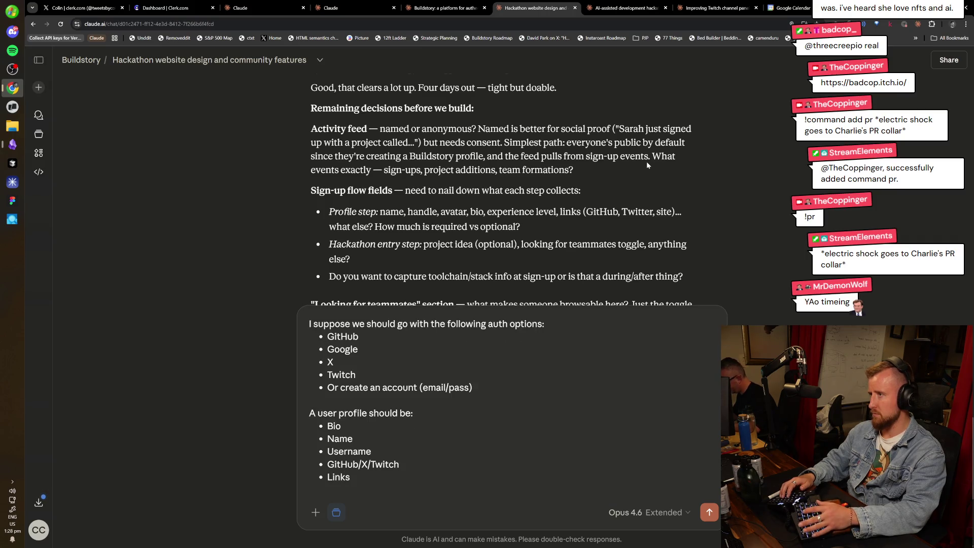
{"action": "key", "text": "shift+Return"}
{"action": "type", "text": "Avatar"}
{"action": "key", "text": "shift+Return"}
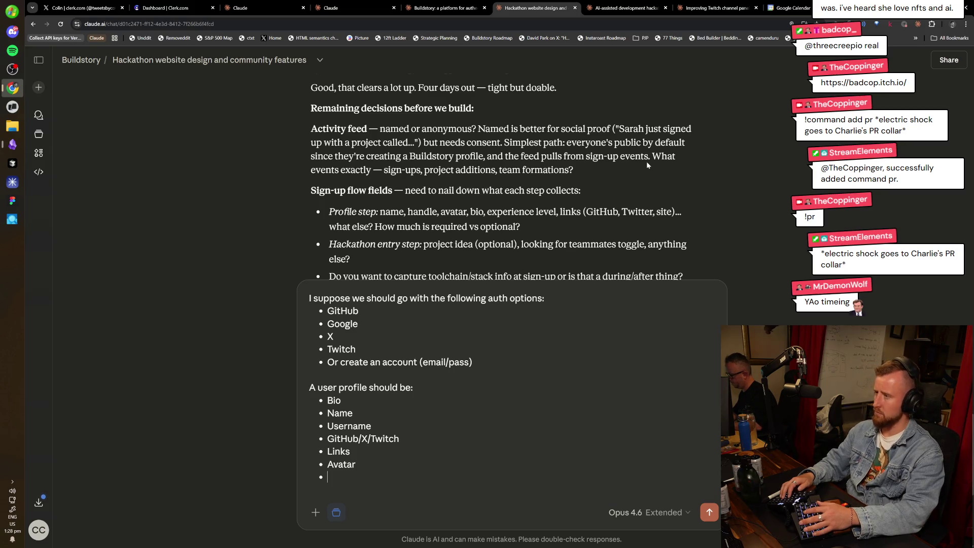
{"action": "key", "text": "BackSpace"}
{"action": "key", "text": "shift+Return"}
{"action": "key", "text": "shift+Return"}
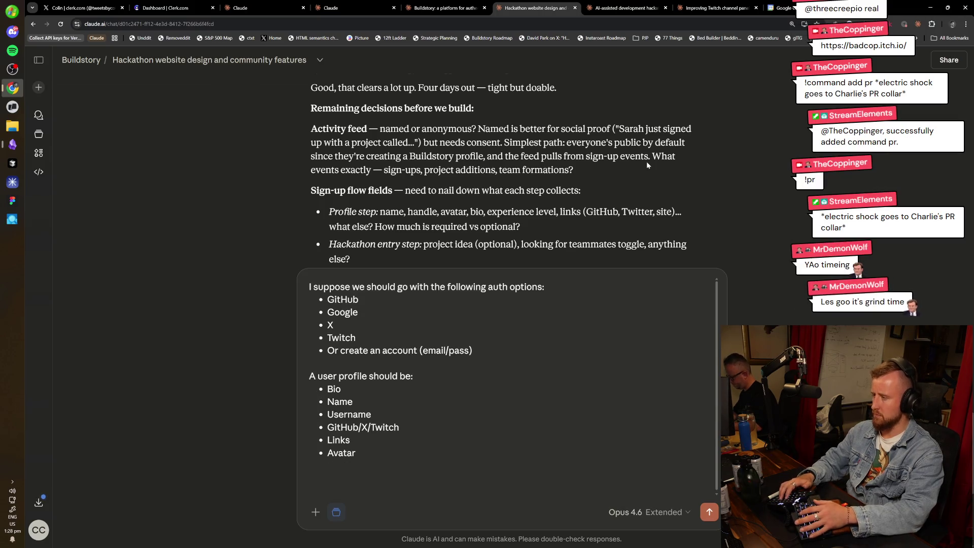
Start an 'A hackathon' line, then select the entire drafted reply.
{"action": "type", "text": "A hackathon"}
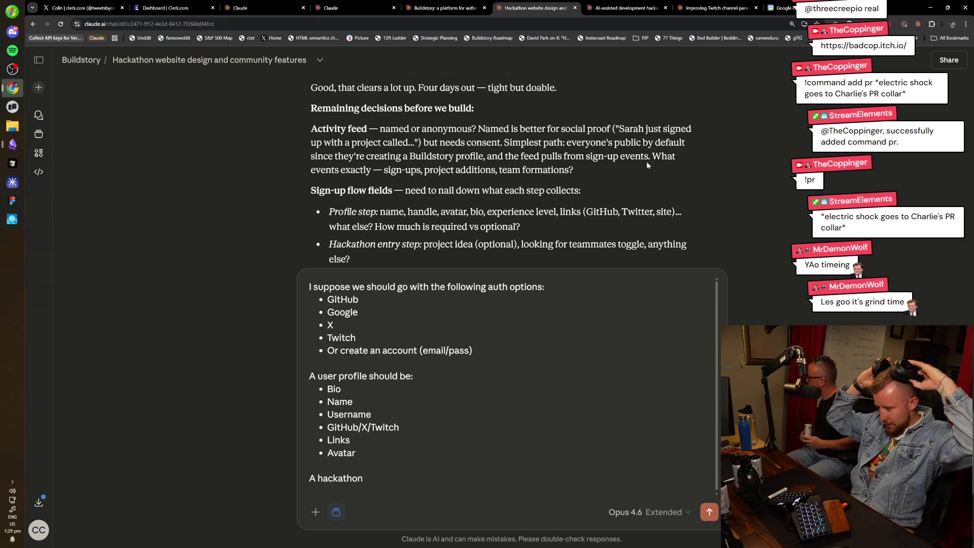
{"action": "scroll", "coordinate": [513, 167], "scroll_direction": "up", "scroll_amount": 10}
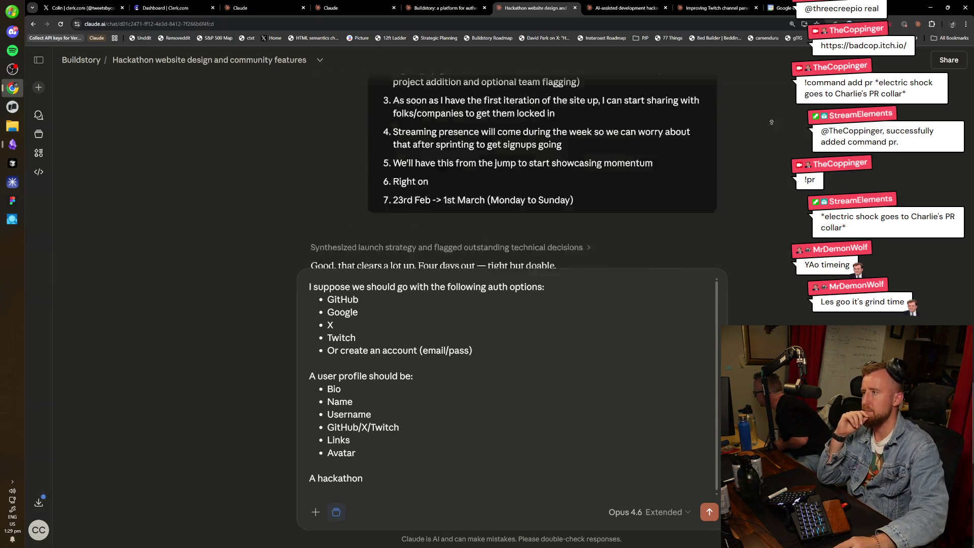
{"action": "key", "text": "ctrl+a"}
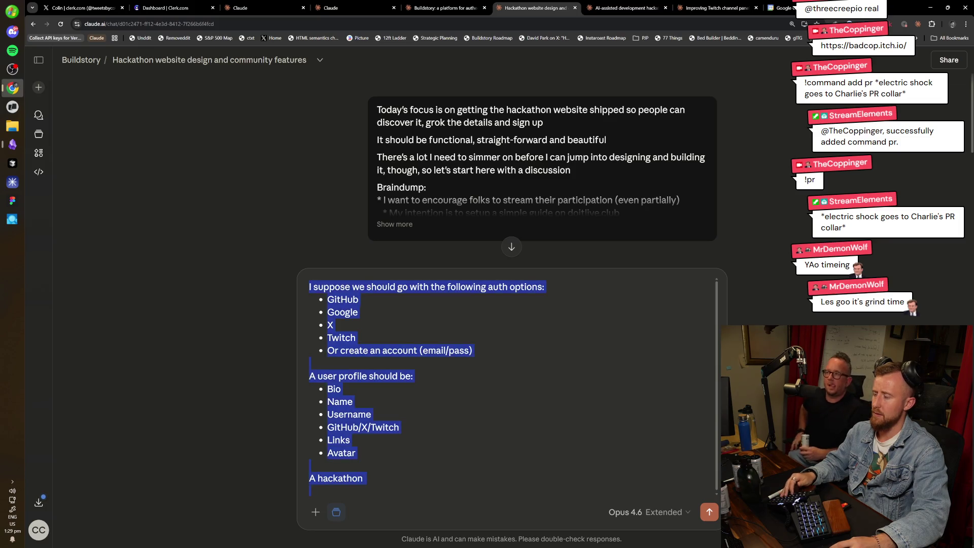
{"action": "key", "text": "ctrl+a"}
Delete the unsent draft and review Claude's locked-in decisions and outstanding questions.
{"action": "key", "text": "BackSpace"}
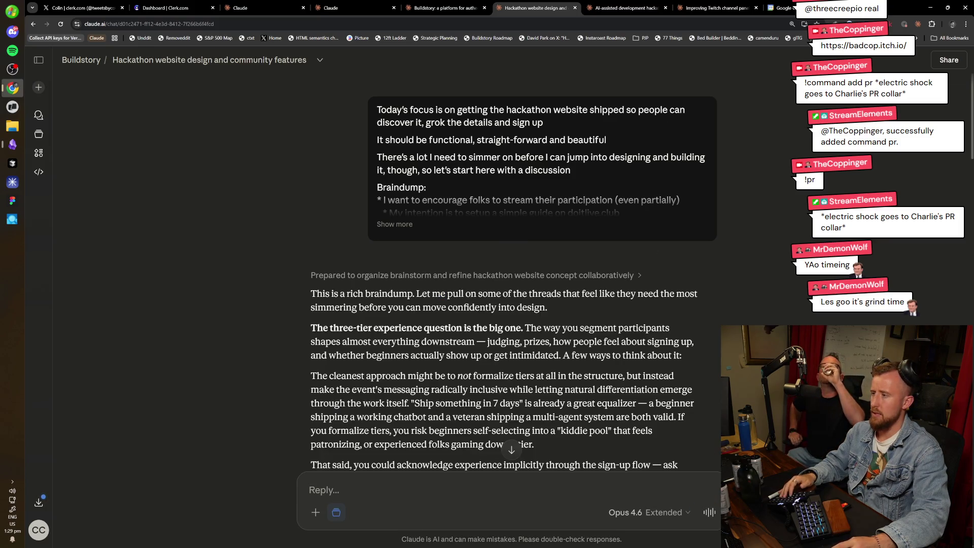
{"action": "scroll", "coordinate": [415, 248], "scroll_direction": "down", "scroll_amount": 3}
{"action": "scroll", "coordinate": [415, 248], "scroll_direction": "down", "scroll_amount": 12}
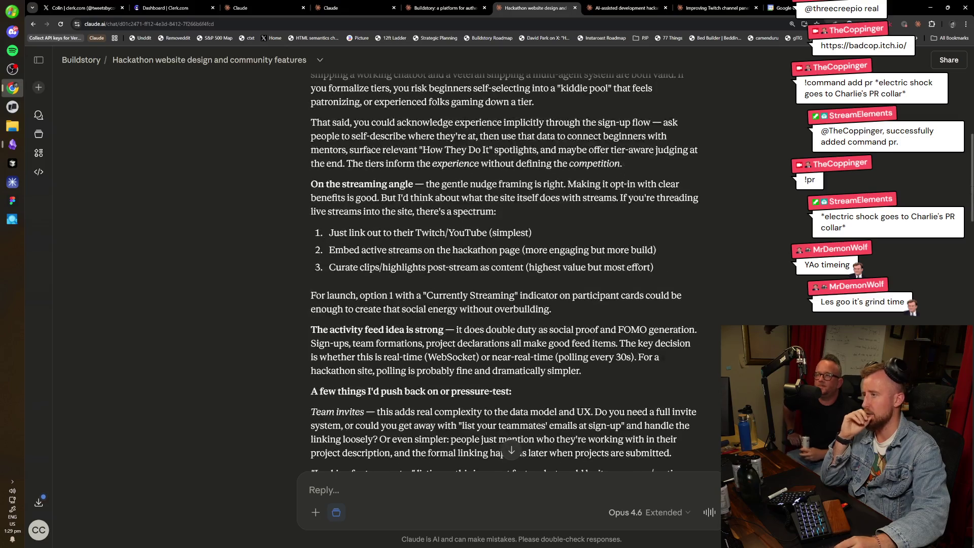
{"action": "scroll", "coordinate": [606, 165], "scroll_direction": "down", "scroll_amount": 7}
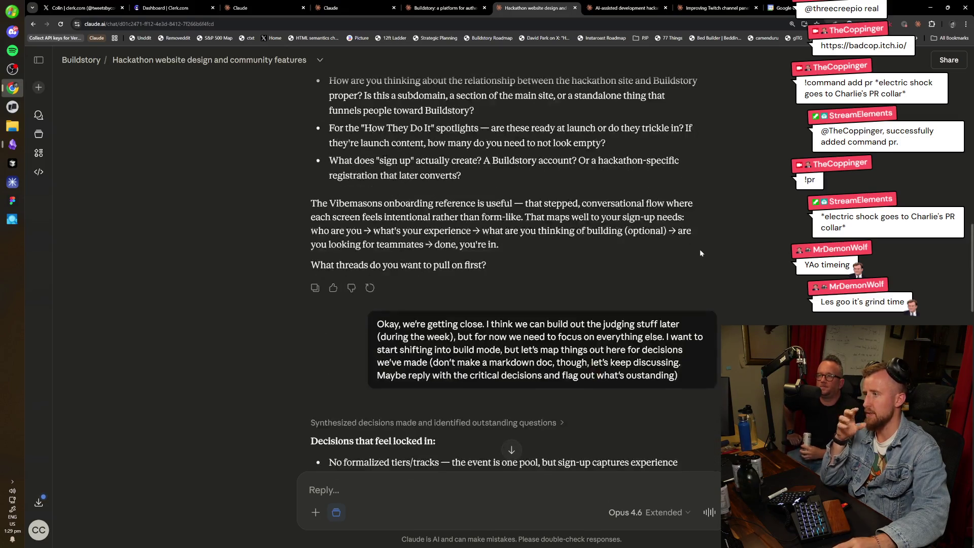
{"action": "scroll", "coordinate": [629, 223], "scroll_direction": "down", "scroll_amount": 8}
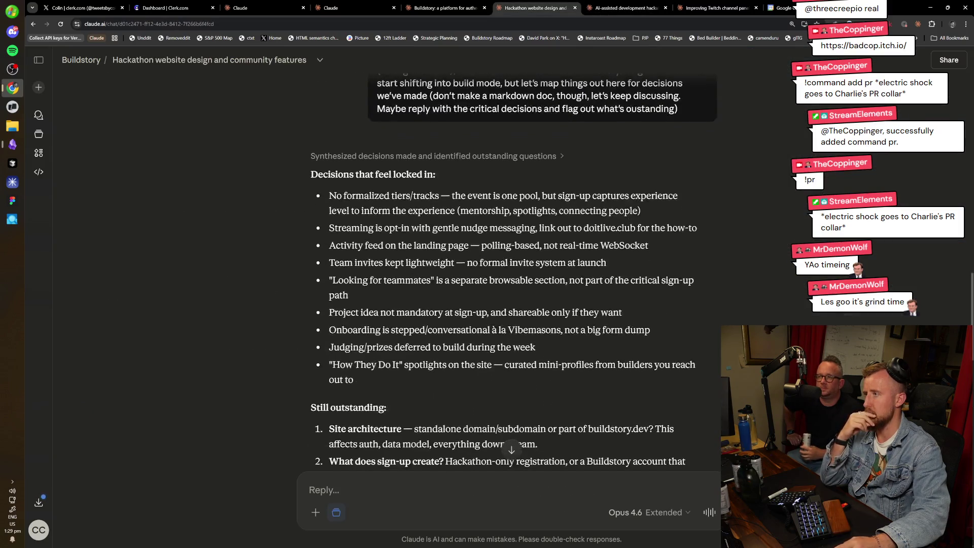
{"action": "scroll", "coordinate": [688, 251], "scroll_direction": "up", "scroll_amount": 6}
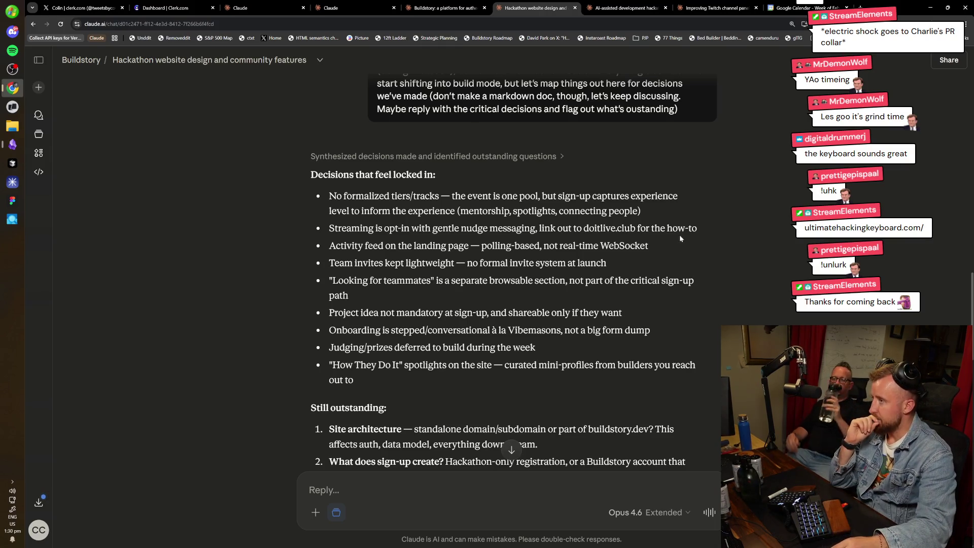
Read through the seven outstanding site questions, from architecture to dates, then switch to Obsidian.
{"action": "scroll", "coordinate": [694, 272], "scroll_direction": "down", "scroll_amount": 3}
{"action": "scroll", "coordinate": [571, 347], "scroll_direction": "down", "scroll_amount": 3}
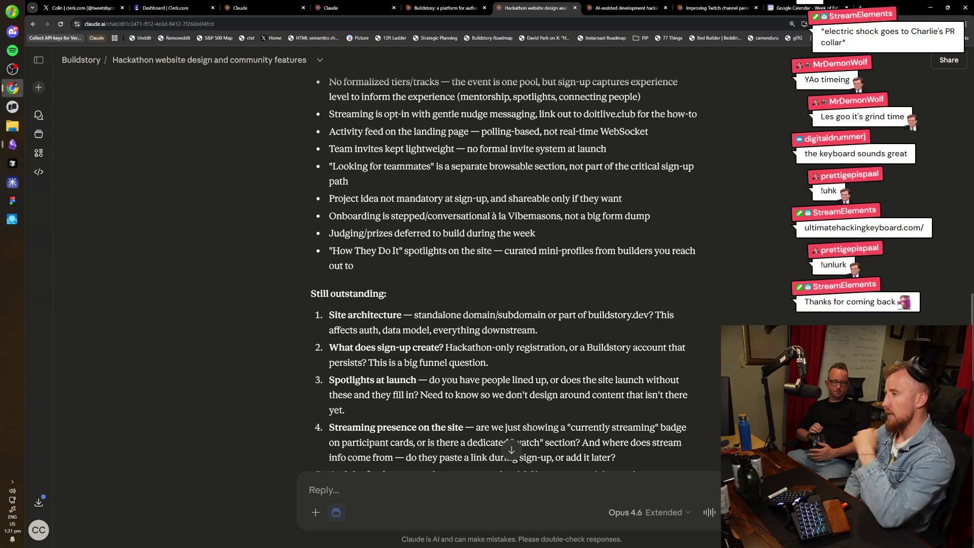
{"action": "scroll", "coordinate": [507, 263], "scroll_direction": "down", "scroll_amount": 3}
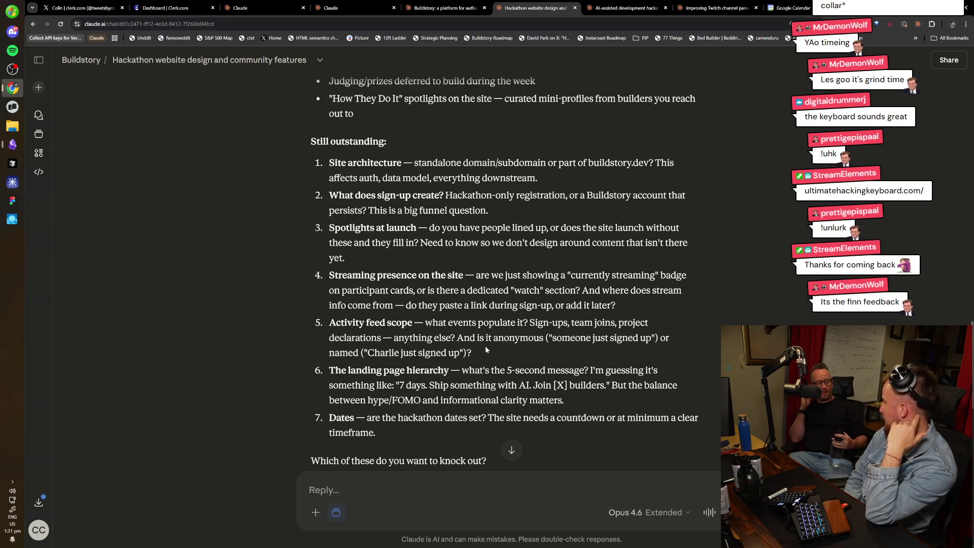
{"action": "left_click", "coordinate": [13, 144]}
{"action": "scroll", "coordinate": [507, 304], "scroll_direction": "up", "scroll_amount": 10}
{"action": "scroll", "coordinate": [507, 304], "scroll_direction": "down", "scroll_amount": 3}
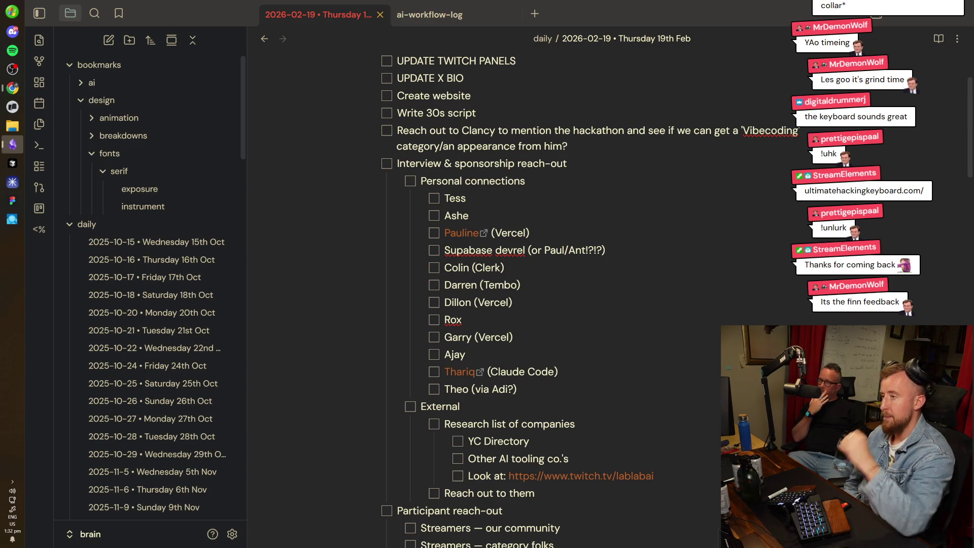
{"action": "scroll", "coordinate": [507, 254], "scroll_direction": "down", "scroll_amount": 1}
{"action": "left_click_drag", "start_coordinate": [516, 351], "coordinate": [456, 177]}
{"action": "key", "text": "shift+Up"}
{"action": "key", "text": "shift+Up"}
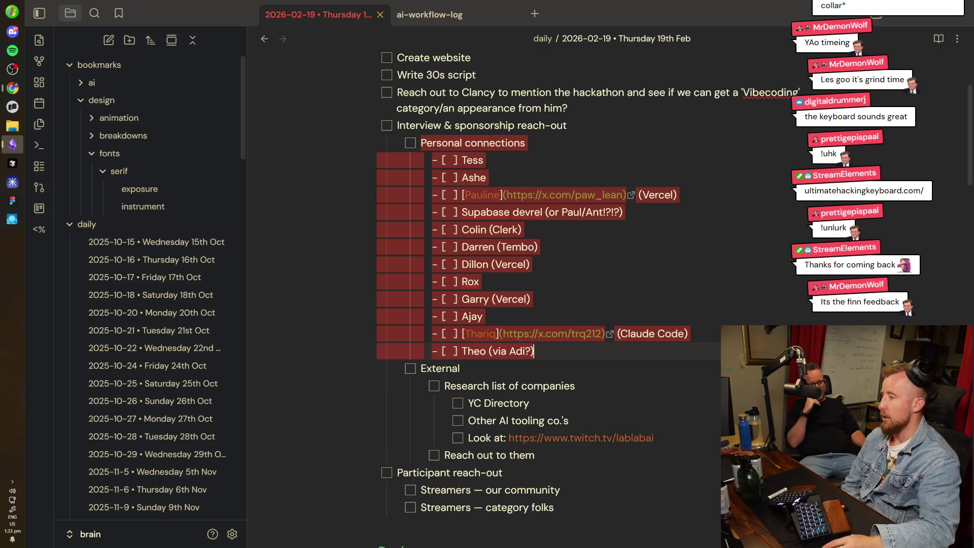
{"action": "key", "text": "Right"}
{"action": "scroll", "coordinate": [507, 304], "scroll_direction": "down", "scroll_amount": 2}
{"action": "triple_click", "coordinate": [512, 289]}
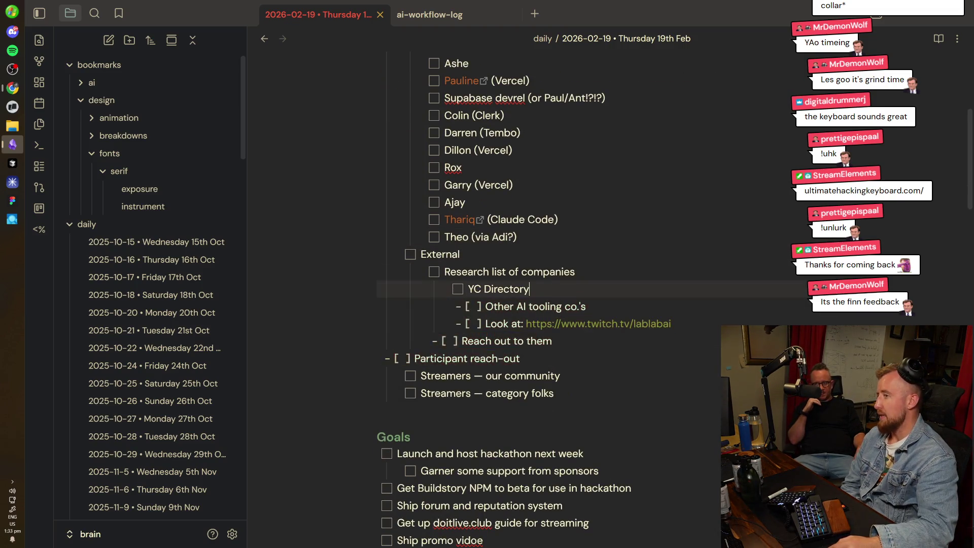
{"action": "left_click", "coordinate": [483, 289]}
{"action": "left_click_drag", "start_coordinate": [483, 288], "coordinate": [586, 306]}
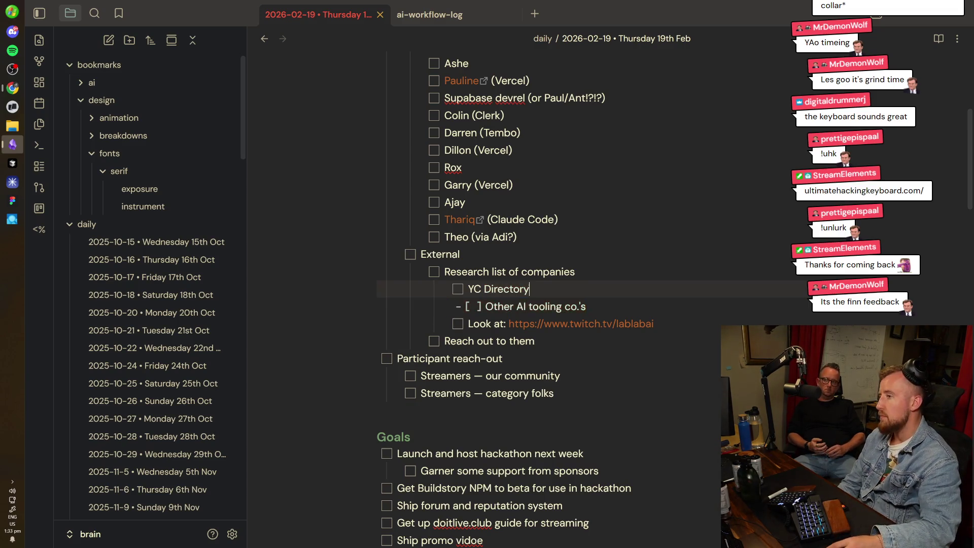
{"action": "left_click_drag", "start_coordinate": [588, 307], "coordinate": [333, 297]}
{"action": "key", "text": "Down"}
{"action": "key", "text": "Down"}
{"action": "key", "text": "Down"}
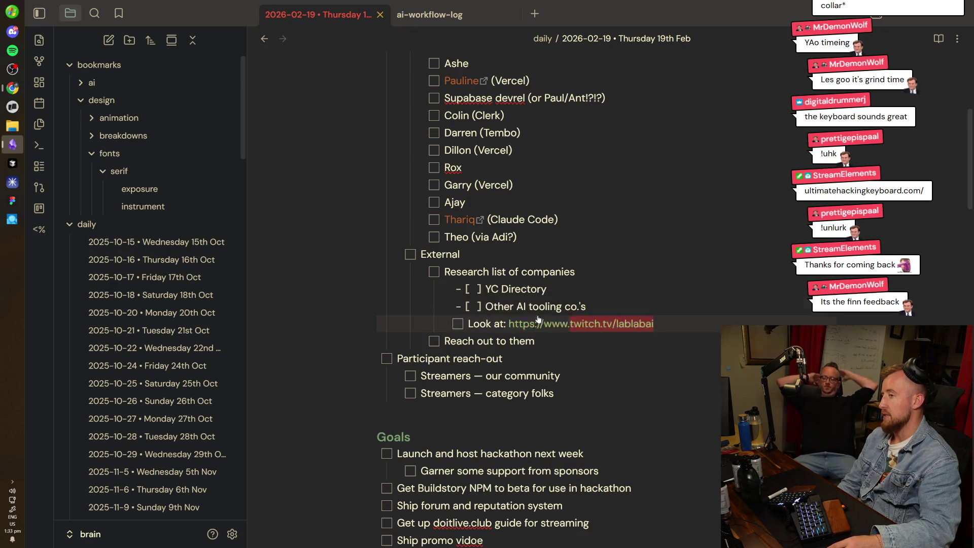
{"action": "key", "text": "Down"}
{"action": "key", "text": "Down"}
{"action": "key", "text": "Down"}
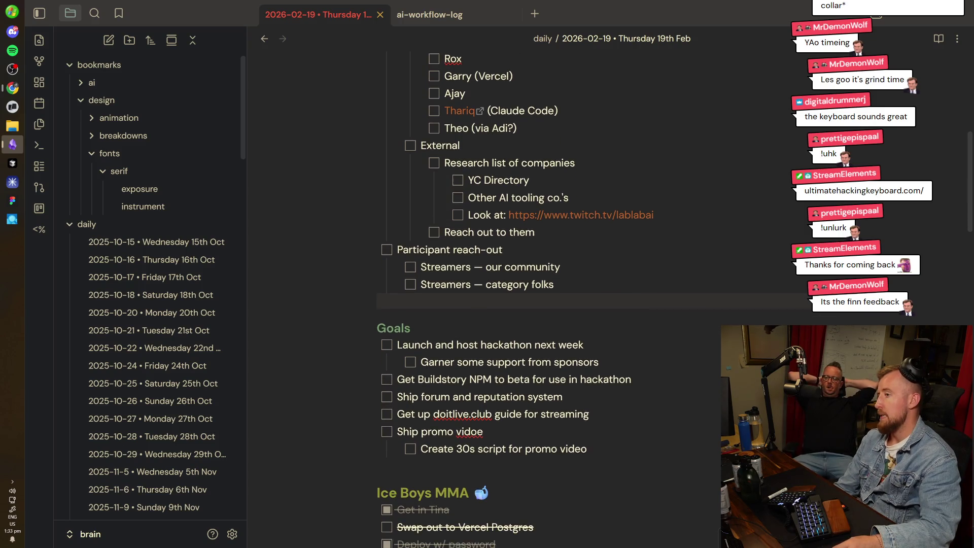
{"action": "key", "text": "shift+Up"}
{"action": "key", "text": "shift+Up"}
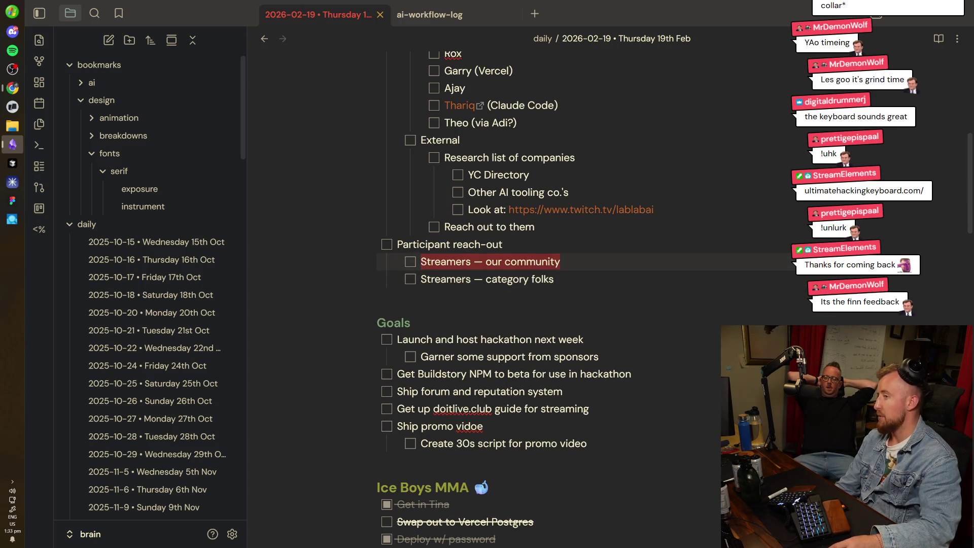
{"action": "left_click_drag", "start_coordinate": [560, 261], "coordinate": [315, 260]}
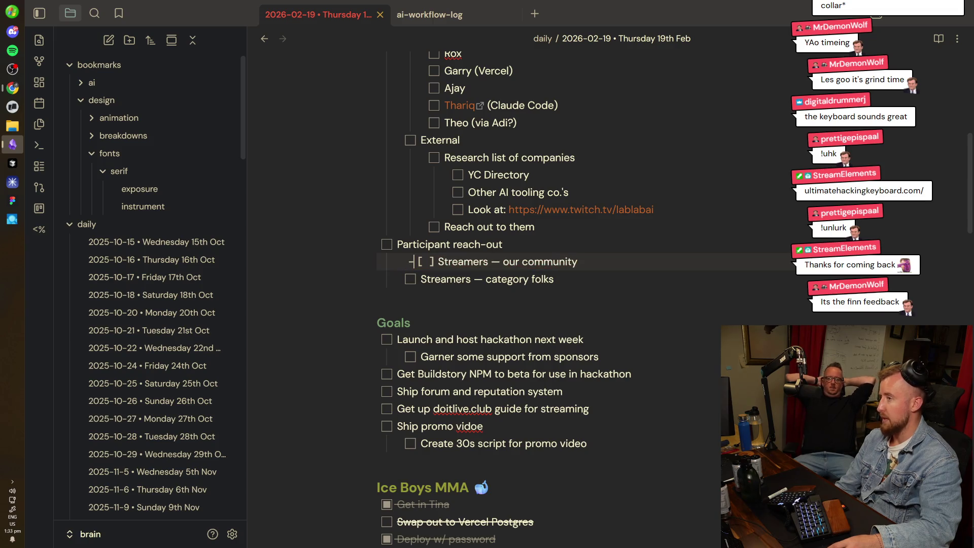
{"action": "left_click_drag", "start_coordinate": [554, 279], "coordinate": [318, 278]}
{"action": "left_click", "coordinate": [591, 374]}
{"action": "scroll", "coordinate": [591, 304], "scroll_direction": "down", "scroll_amount": 3}
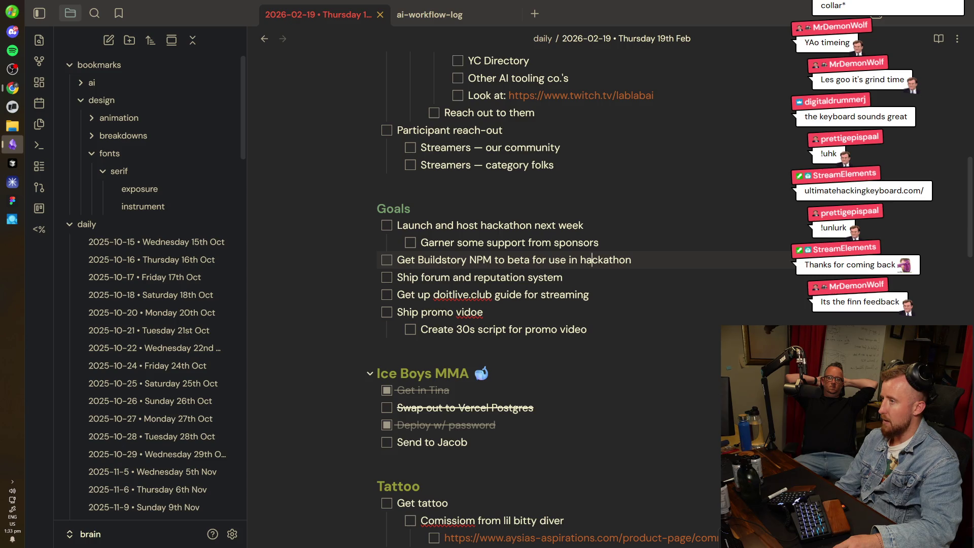
Select the Buildstory NPM goal line and correct 'vidoe' to 'video' in the promo video goal.
{"action": "scroll", "coordinate": [370, 373], "scroll_direction": "up", "scroll_amount": 1}
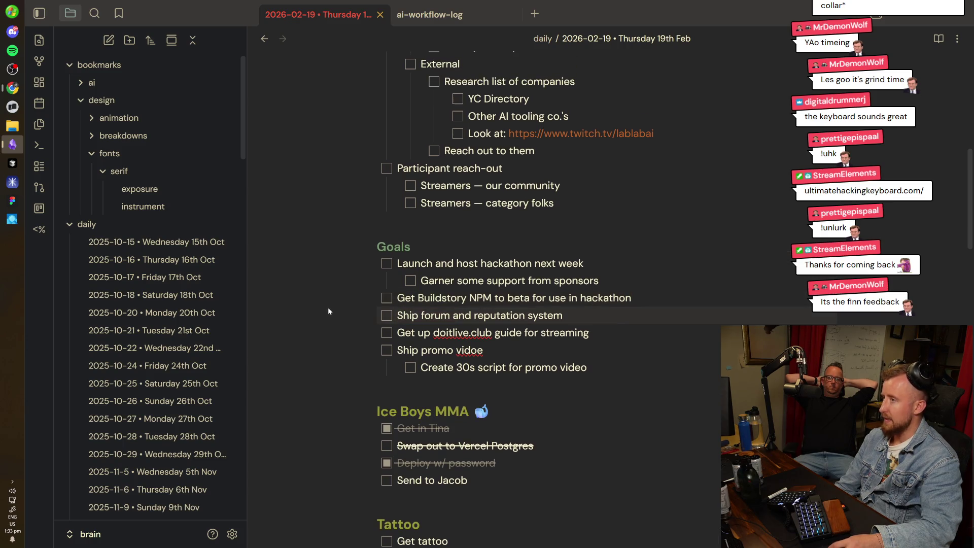
{"action": "left_click_drag", "start_coordinate": [327, 306], "coordinate": [324, 300]}
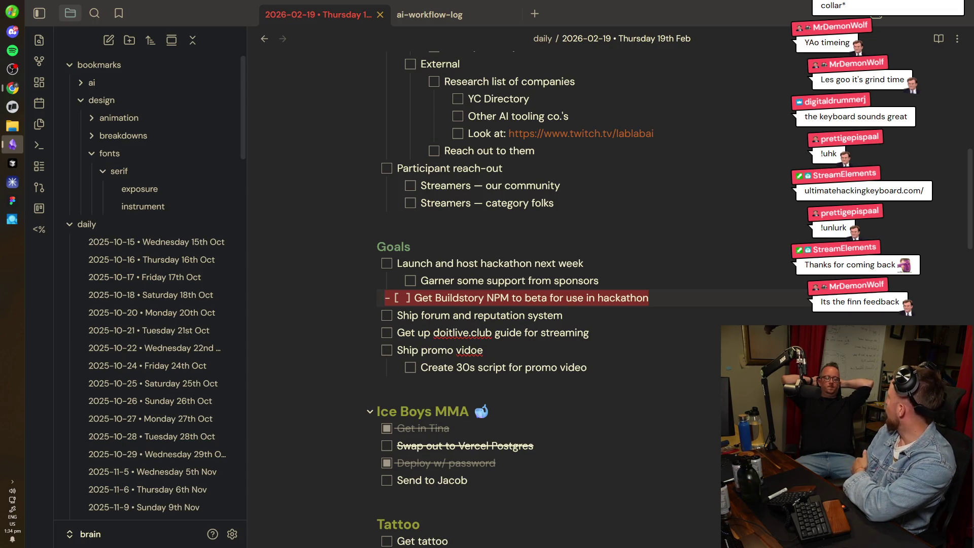
{"action": "left_click", "coordinate": [436, 350]}
{"action": "key", "text": "BackSpace"}
{"action": "key", "text": "BackSpace"}
{"action": "type", "text": "eo"}
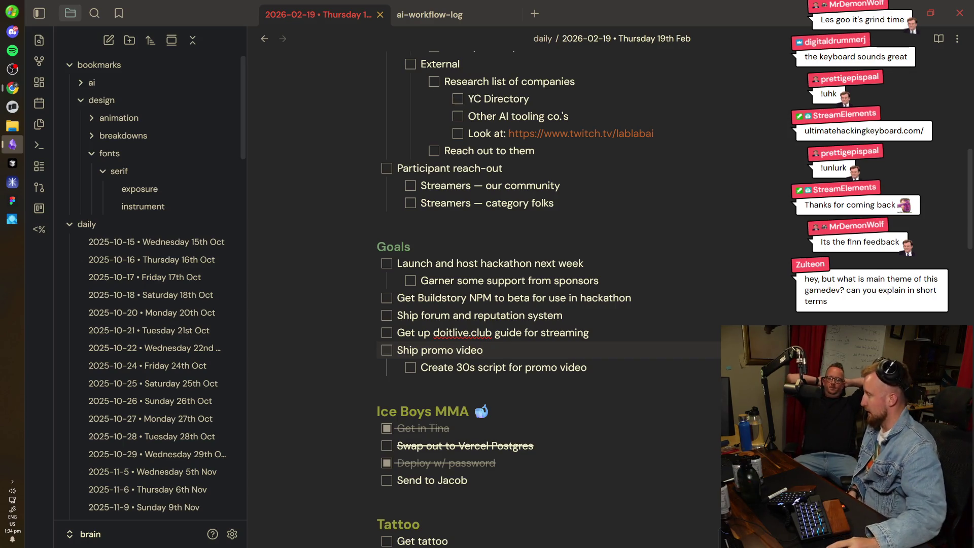
Look over the rest of the daily note's goals, then return to the Claude chat.
{"action": "scroll", "coordinate": [507, 304], "scroll_direction": "down", "scroll_amount": 2}
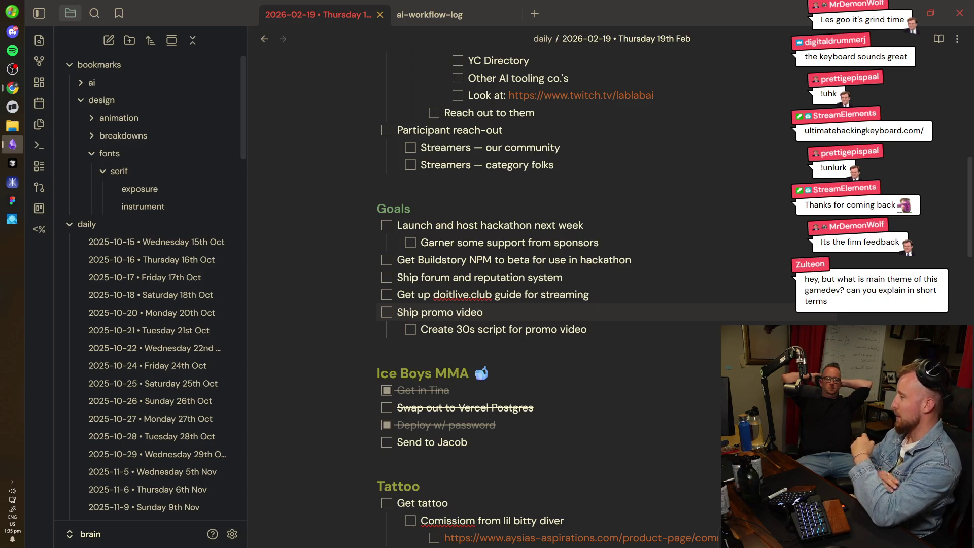
{"action": "scroll", "coordinate": [507, 284], "scroll_direction": "down", "scroll_amount": 4}
{"action": "scroll", "coordinate": [507, 284], "scroll_direction": "up", "scroll_amount": 10}
{"action": "left_click", "coordinate": [12, 87]}
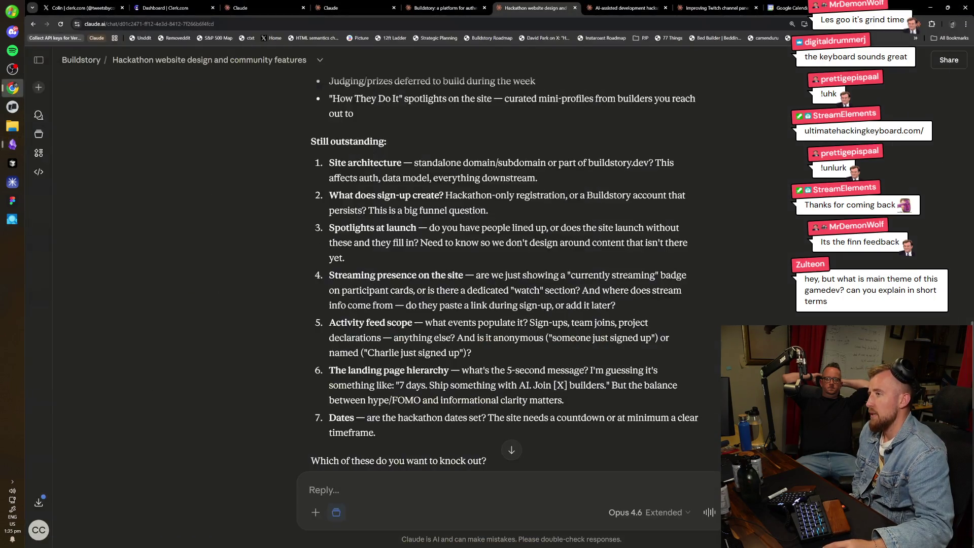
Send the prepared numbered answers and review Claude's remaining decisions, ending with GitHub OAuth and launch-day scope.
{"action": "key", "text": "ctrl+v"}
{"action": "key", "text": "Return"}
{"action": "scroll", "coordinate": [490, 288], "scroll_direction": "up", "scroll_amount": 4}
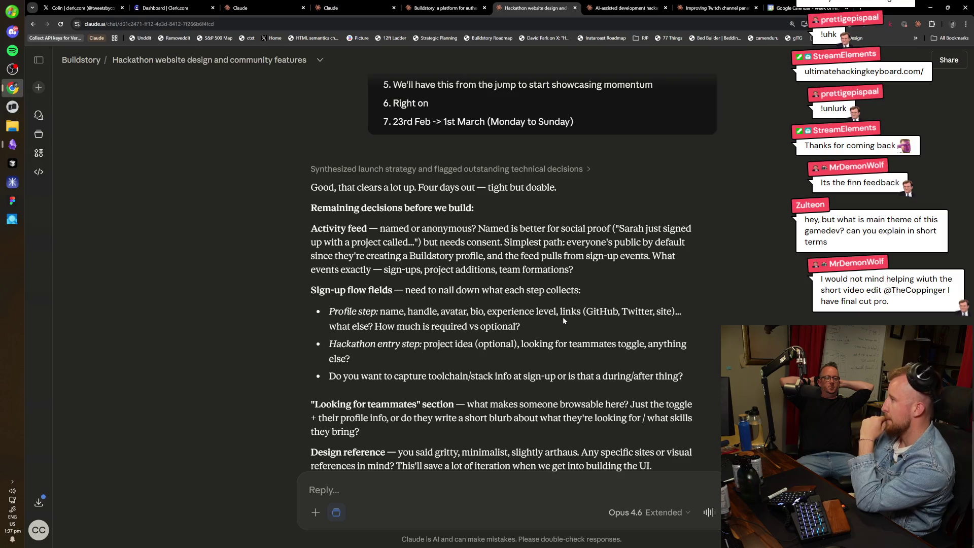
{"action": "scroll", "coordinate": [562, 316], "scroll_direction": "down", "scroll_amount": 1}
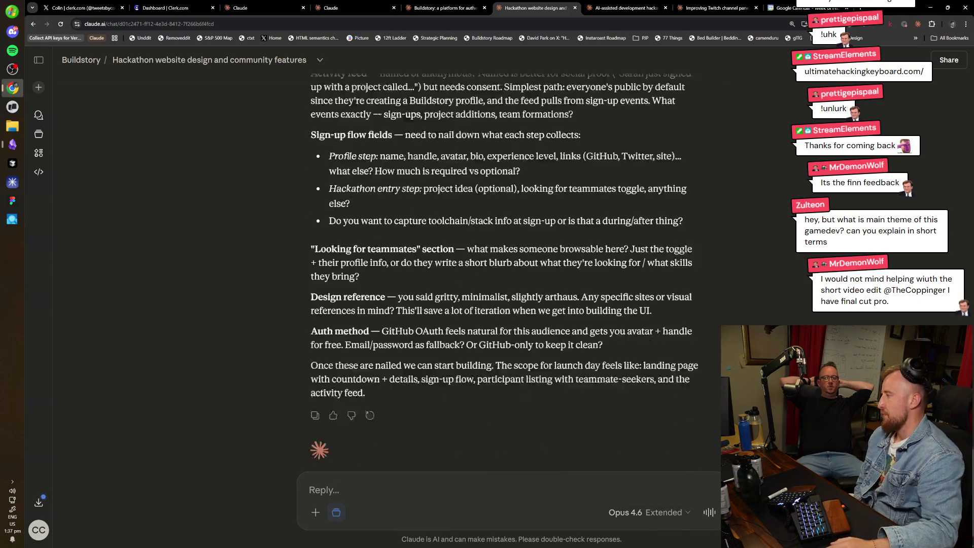
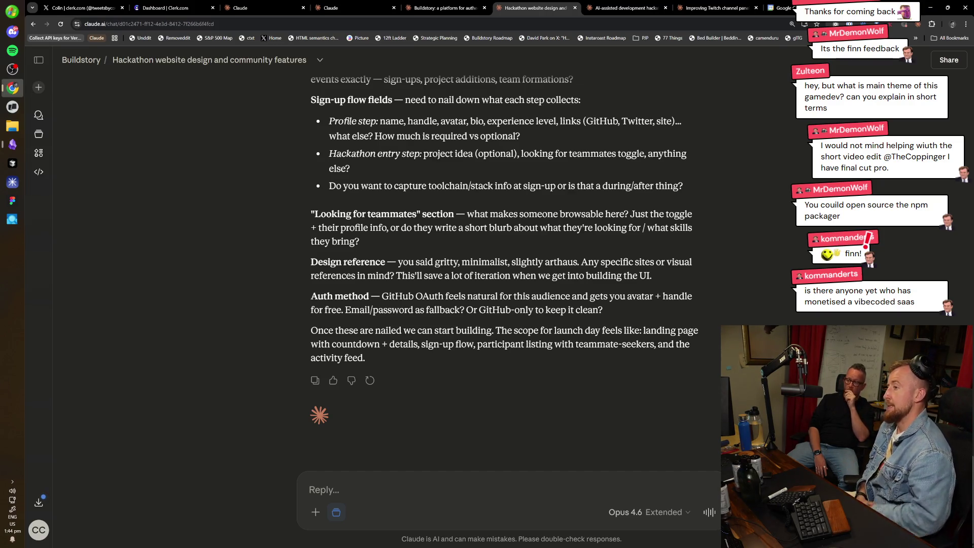
Glance over the Buildstory platform chat's memory updates, then return to the hackathon website design chat.
{"action": "left_click", "coordinate": [446, 8]}
{"action": "scroll", "coordinate": [469, 388], "scroll_direction": "down", "scroll_amount": 15}
{"action": "scroll", "coordinate": [469, 388], "scroll_direction": "up", "scroll_amount": 3}
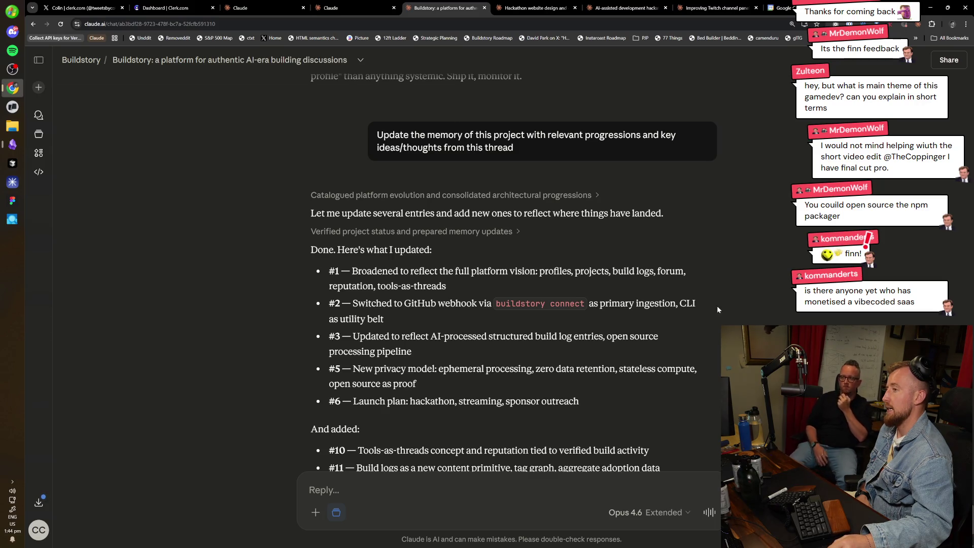
{"action": "scroll", "coordinate": [643, 312], "scroll_direction": "down", "scroll_amount": 1}
{"action": "left_click", "coordinate": [496, 4]}
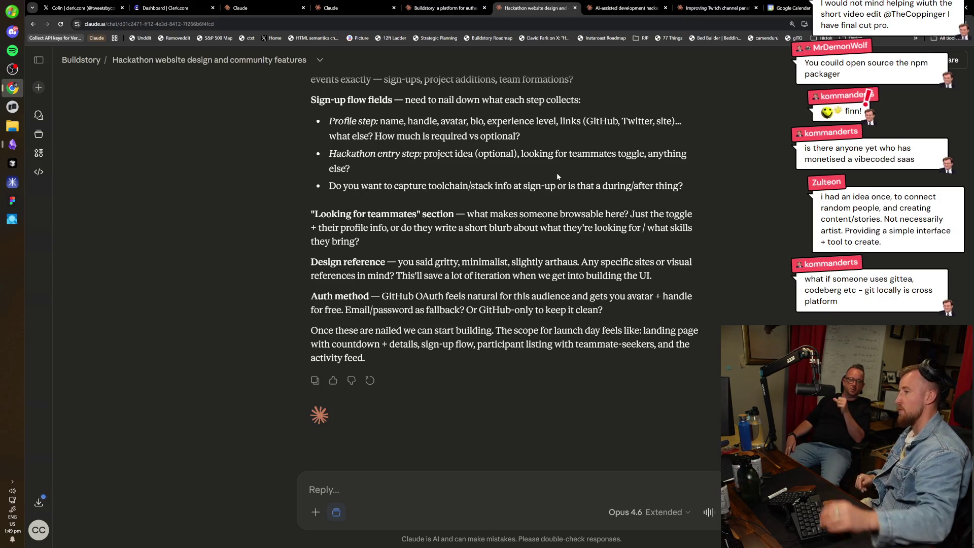
Scroll the hackathon chat up to the opening 'Today's focus…' braindump and Claude's first reply.
{"action": "scroll", "coordinate": [700, 99], "scroll_direction": "up", "scroll_amount": 10}
{"action": "scroll", "coordinate": [700, 99], "scroll_direction": "up", "scroll_amount": 15}
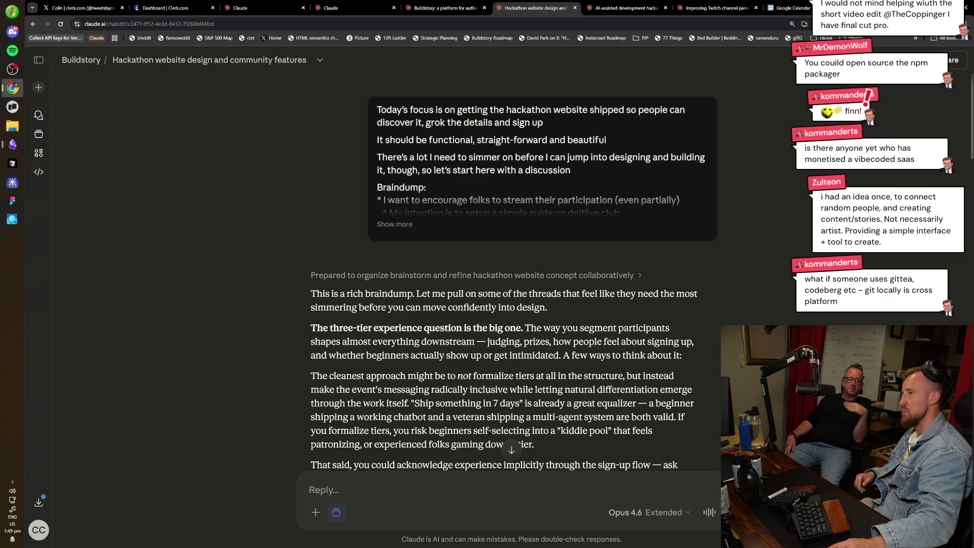
{"action": "scroll", "coordinate": [536, 337], "scroll_direction": "down", "scroll_amount": 1}
{"action": "scroll", "coordinate": [513, 273], "scroll_direction": "down", "scroll_amount": 1}
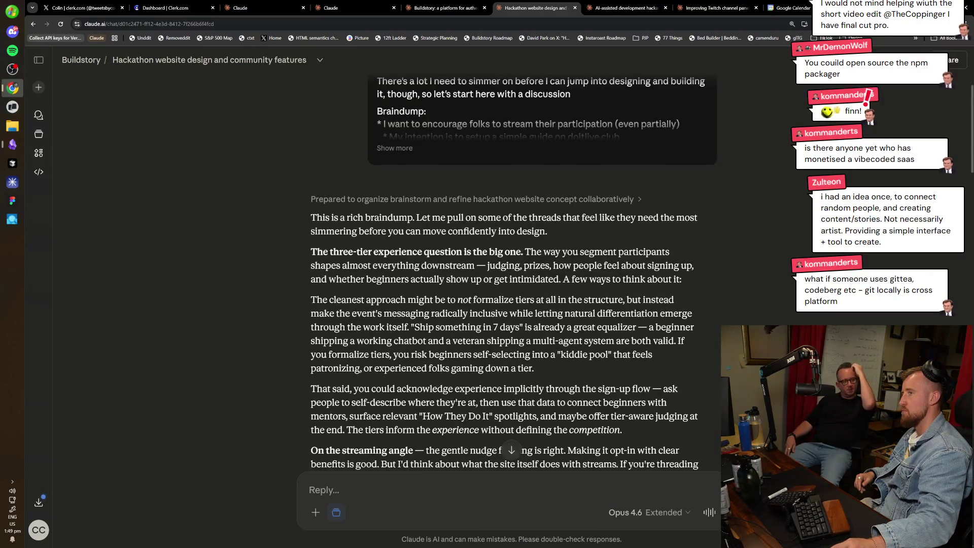
{"action": "scroll", "coordinate": [512, 274], "scroll_direction": "up", "scroll_amount": 2}
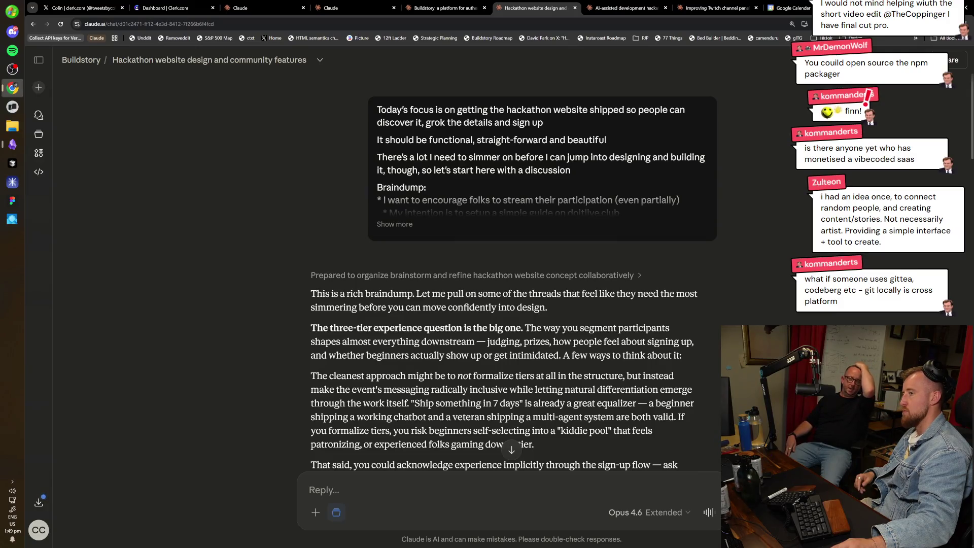
{"action": "key", "text": "ctrl+Tab"}
{"action": "key", "text": "ctrl+Tab"}
{"action": "key", "text": "ctrl+Tab"}
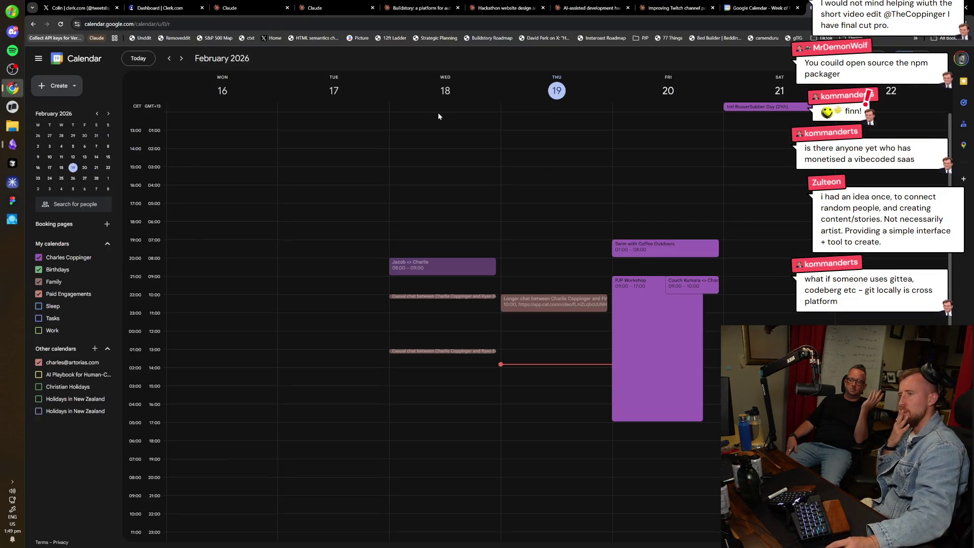
Advance Google Calendar to the 2–8 March 2026 week, sketch a Monday event, then reopen the hackathon insights chat.
{"action": "left_click", "coordinate": [181, 59]}
{"action": "left_click", "coordinate": [181, 59]}
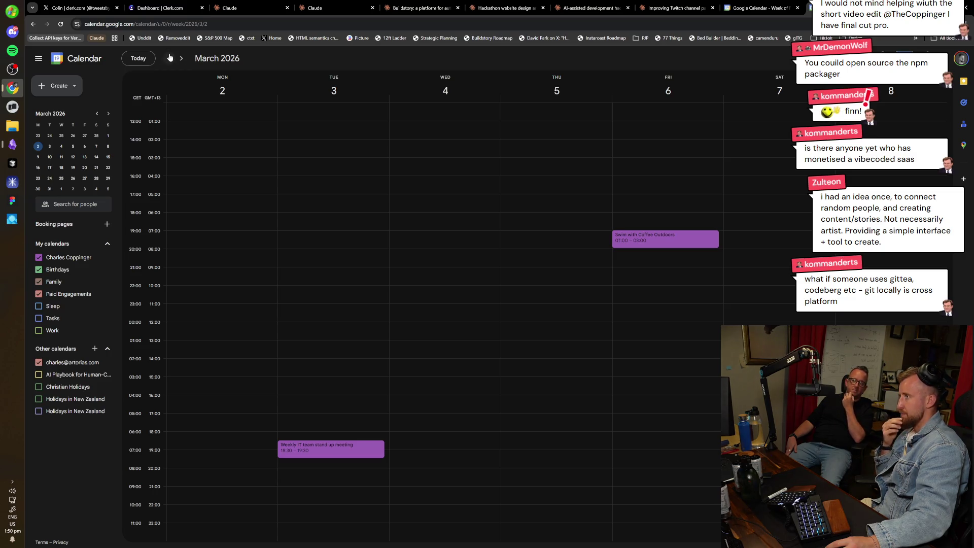
{"action": "left_click", "coordinate": [169, 58]}
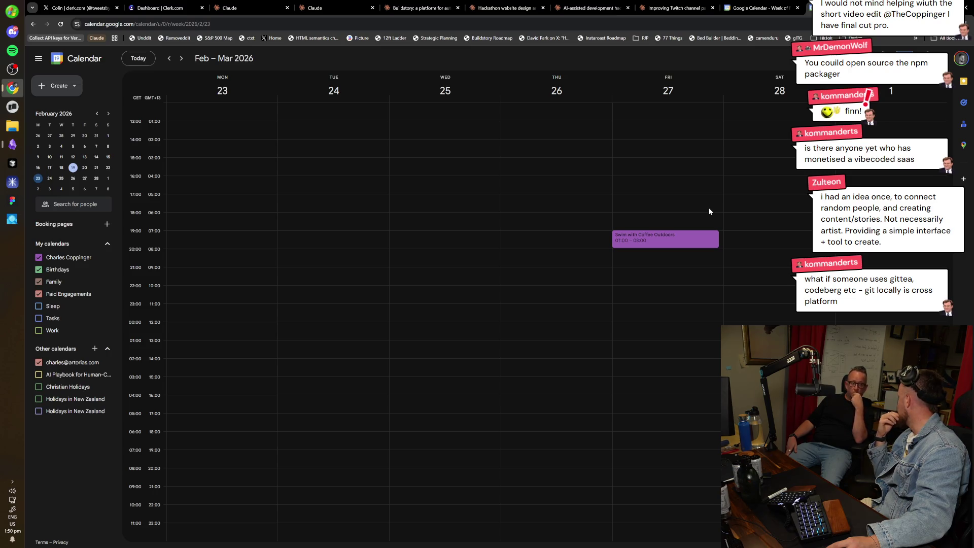
{"action": "left_click", "coordinate": [181, 58]}
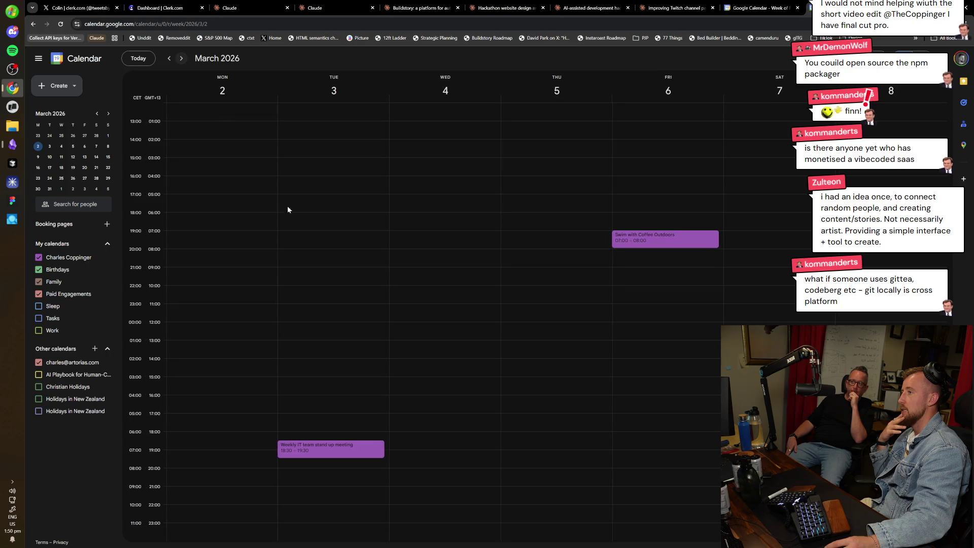
{"action": "mouse_move", "coordinate": [222, 153]}
{"action": "left_mouse_down"}
{"action": "mouse_move", "coordinate": [222, 182]}
{"action": "mouse_move", "coordinate": [910, 172]}
{"action": "left_mouse_up"}
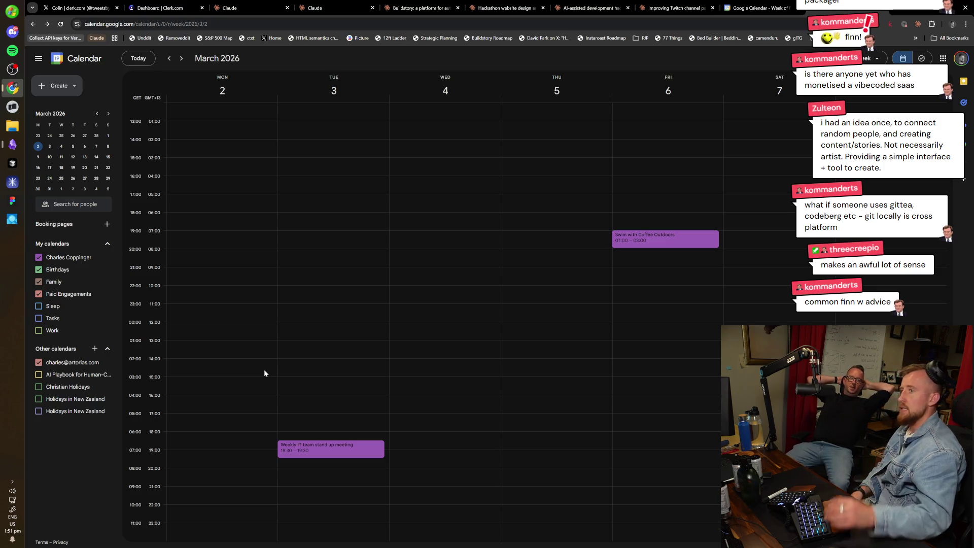
{"action": "key", "text": "ctrl+shift+Tab"}
{"action": "key", "text": "ctrl+shift+Tab"}
{"action": "key", "text": "ctrl+shift+Tab"}
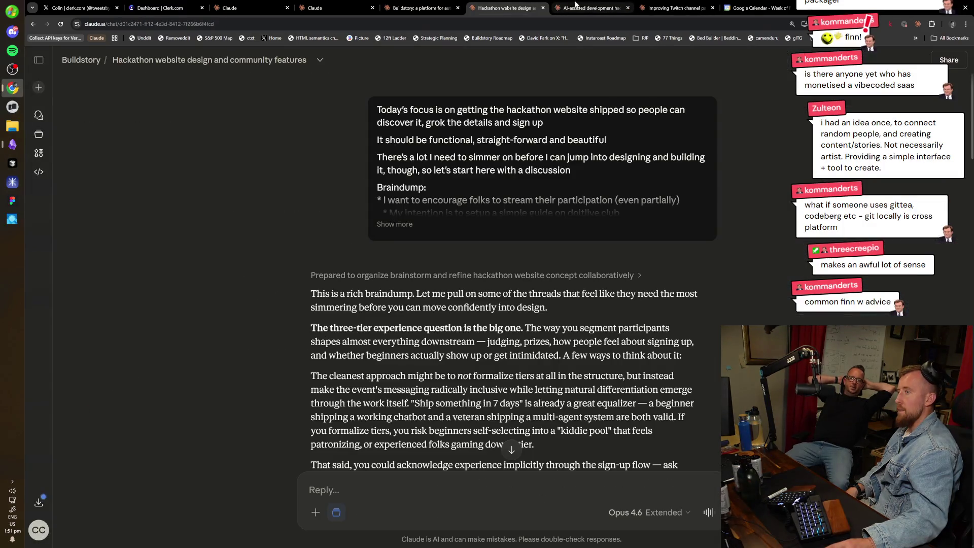
{"action": "left_click", "coordinate": [576, 7]}
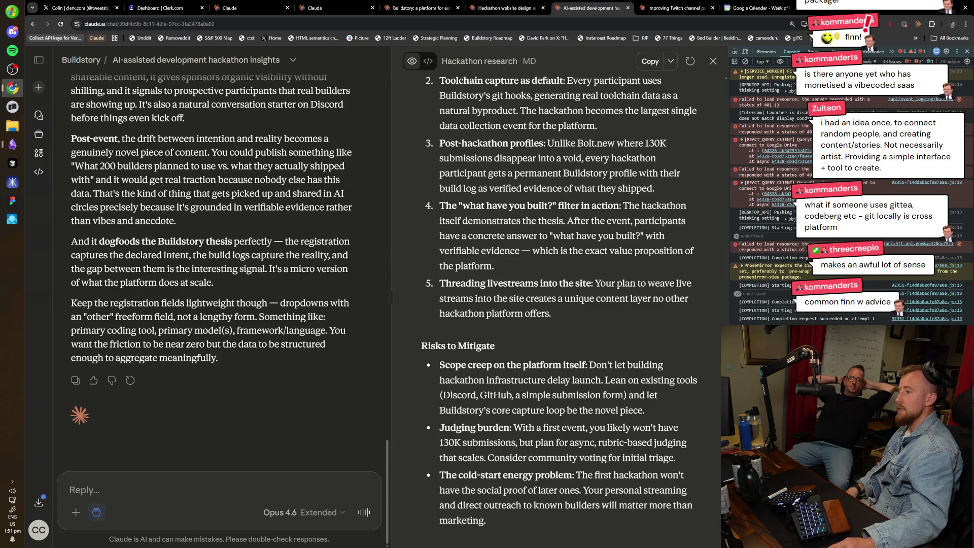
Scroll the Hackathon research document up to the Tool Diversity and Local/Community Formats sections, briefly highlighting text.
{"action": "scroll", "coordinate": [609, 456], "scroll_direction": "up", "scroll_amount": 7}
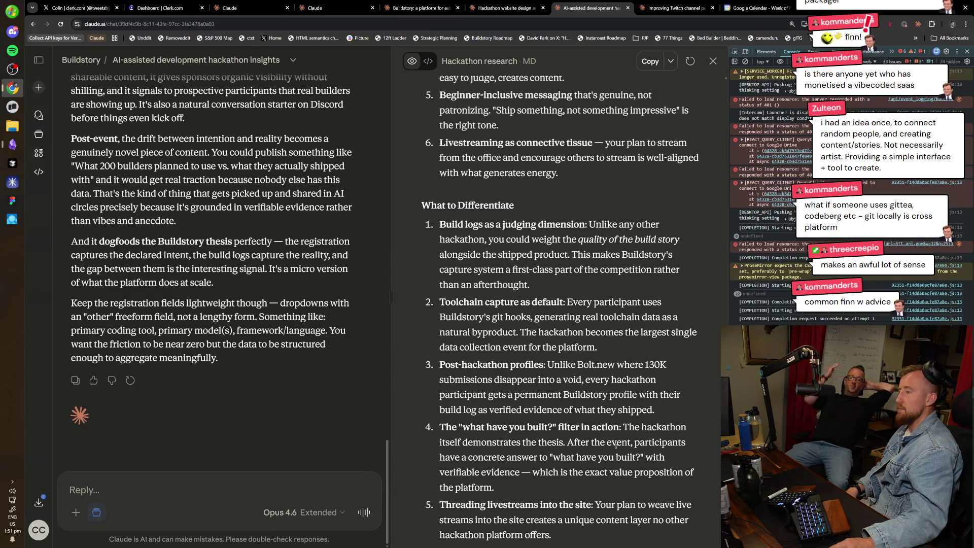
{"action": "scroll", "coordinate": [610, 429], "scroll_direction": "up", "scroll_amount": 9}
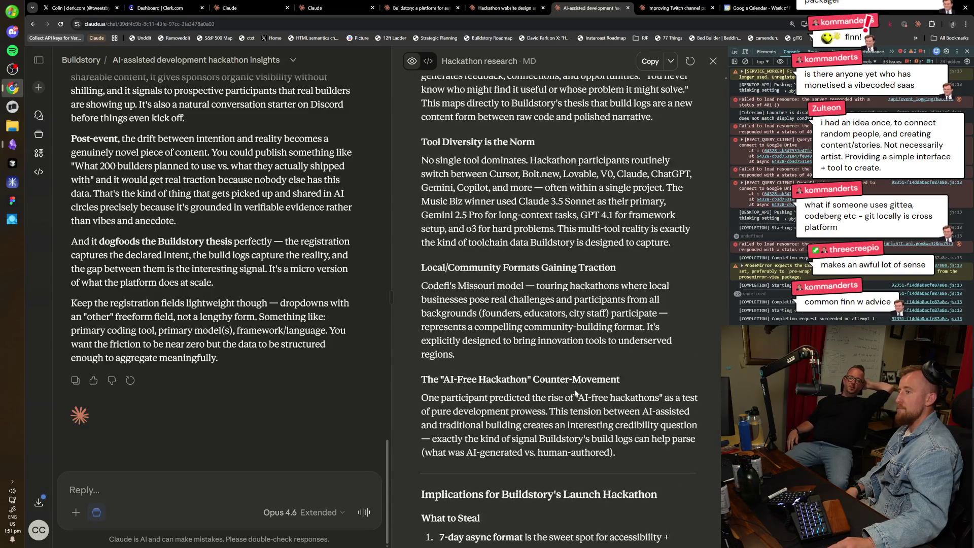
{"action": "scroll", "coordinate": [596, 367], "scroll_direction": "up", "scroll_amount": 1}
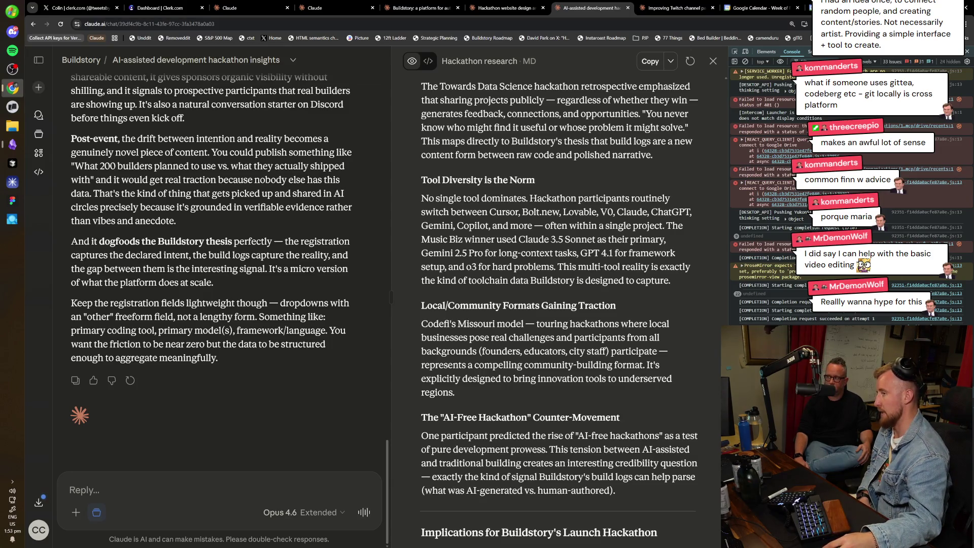
{"action": "left_click_drag", "start_coordinate": [556, 395], "coordinate": [421, 303]}
{"action": "left_click", "coordinate": [527, 388]}
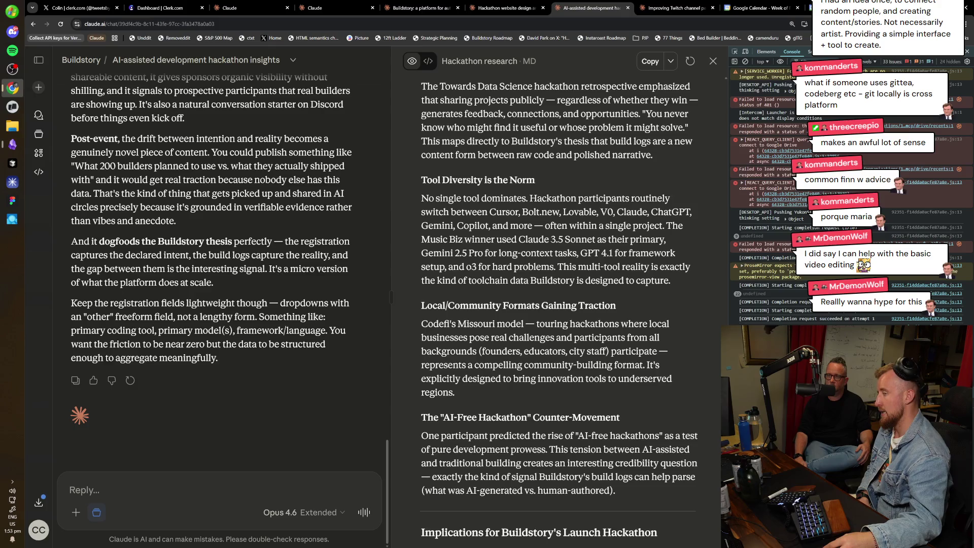
Flip over to the Twitch channel panels chat and back to the AI-assisted development hackathon insights chat.
{"action": "left_click", "coordinate": [669, 8]}
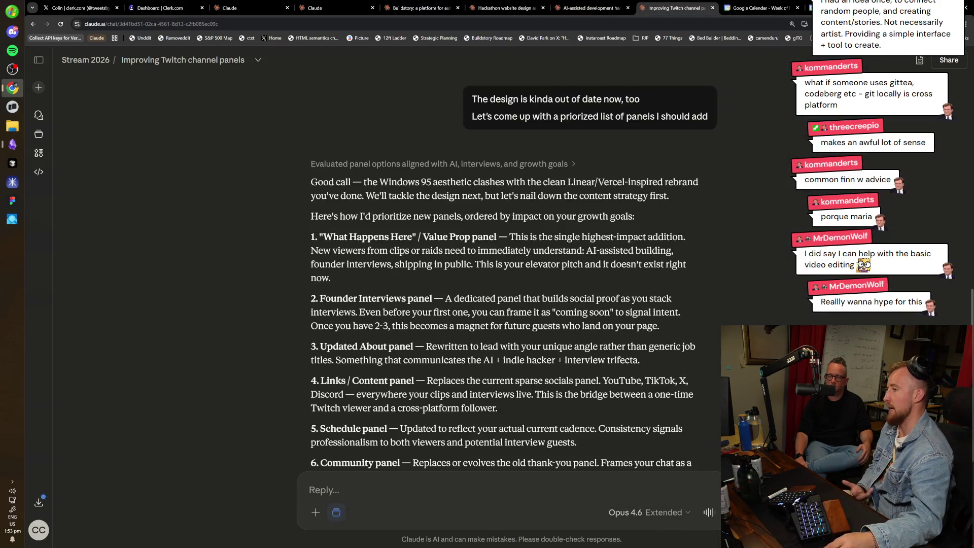
{"action": "key", "text": "ctrl+shift+Tab"}
{"action": "key", "text": "ctrl+shift+Tab"}
{"action": "key", "text": "ctrl+shift+Tab"}
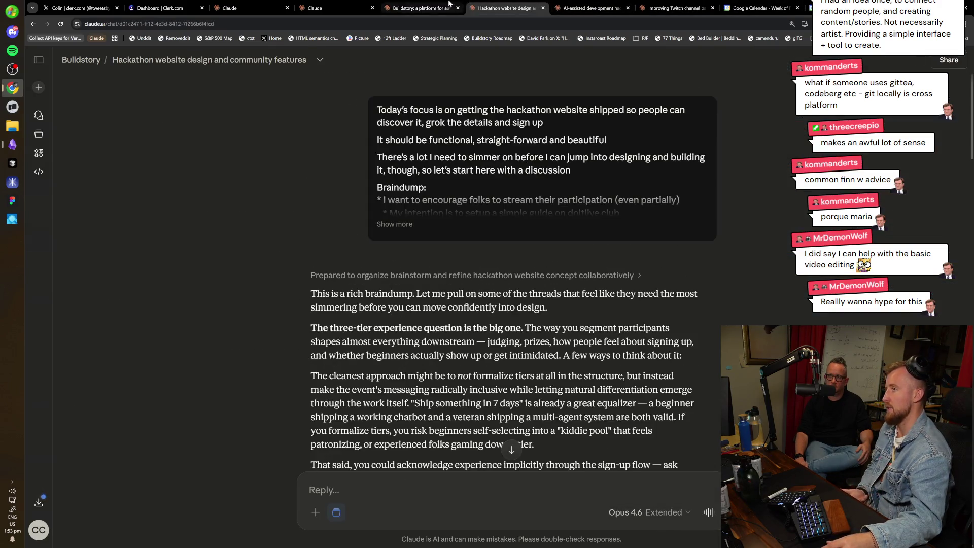
{"action": "left_click", "coordinate": [649, 4]}
{"action": "scroll", "coordinate": [552, 345], "scroll_direction": "up", "scroll_amount": 10}
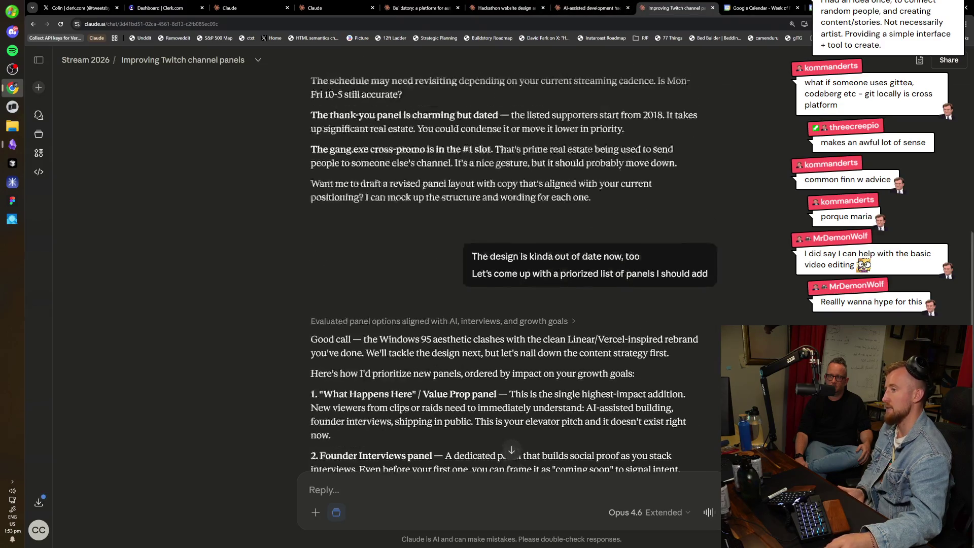
{"action": "key", "text": "ctrl+shift+Tab"}
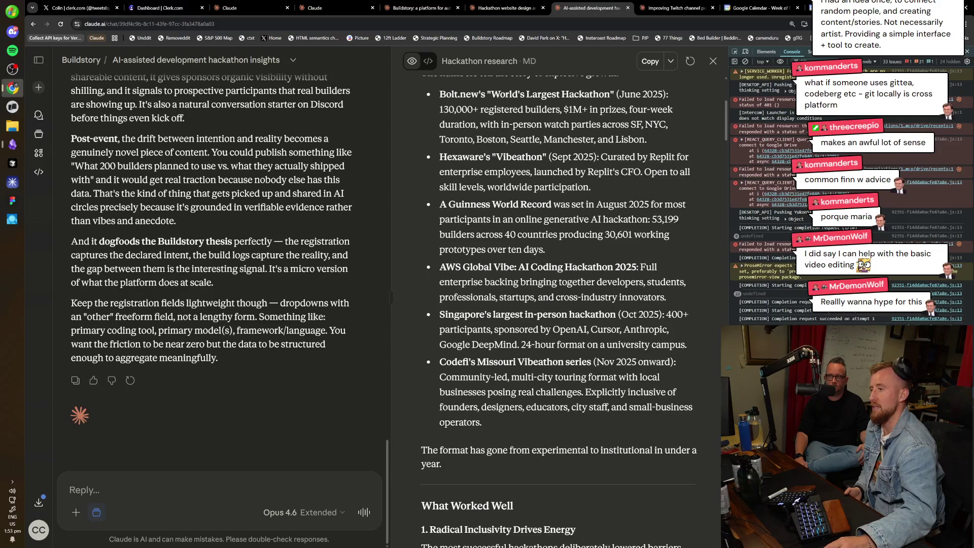
{"action": "scroll", "coordinate": [569, 285], "scroll_direction": "up", "scroll_amount": 1}
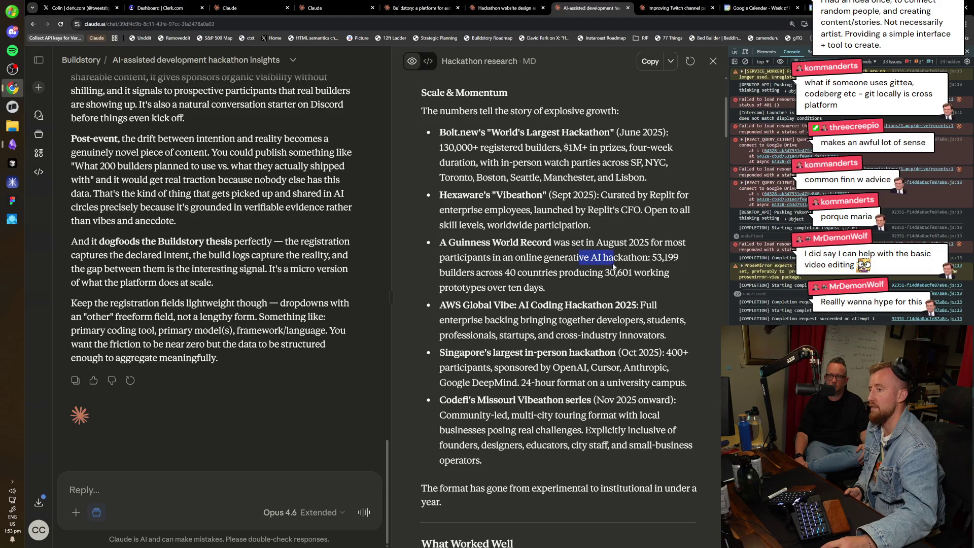
{"action": "double_click", "coordinate": [665, 257]}
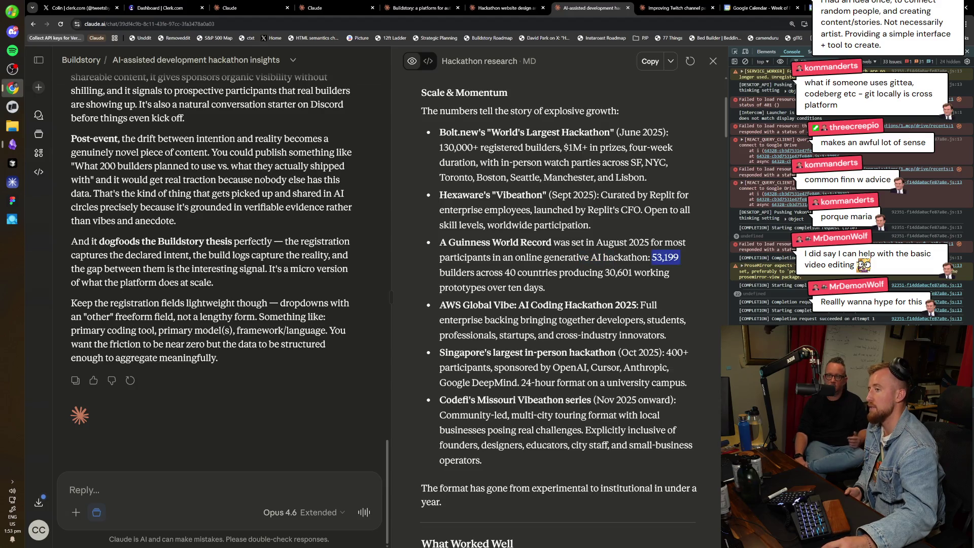
{"action": "left_click", "coordinate": [647, 284]}
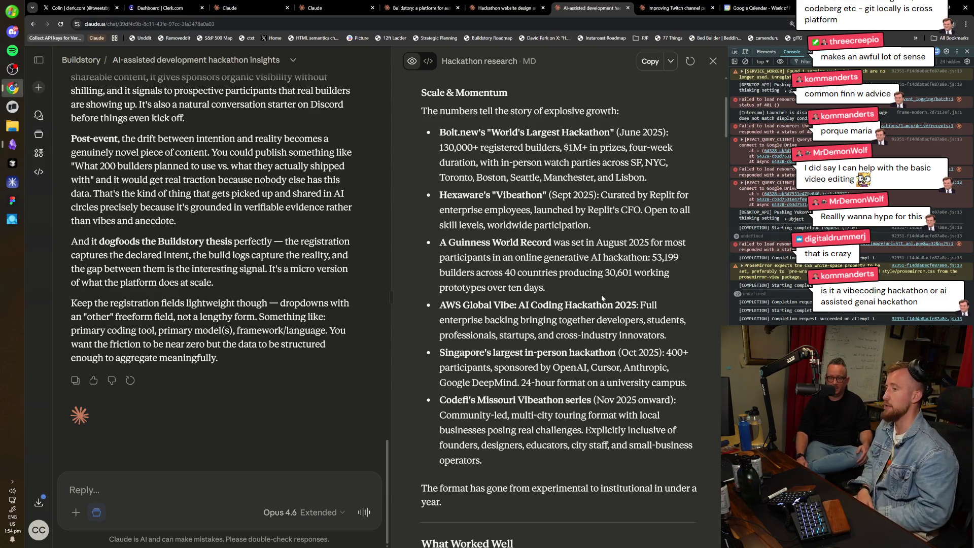
{"action": "mouse_move", "coordinate": [602, 299]}
{"action": "left_mouse_down"}
{"action": "mouse_move", "coordinate": [581, 304]}
{"action": "mouse_move", "coordinate": [418, 237]}
{"action": "left_mouse_up"}
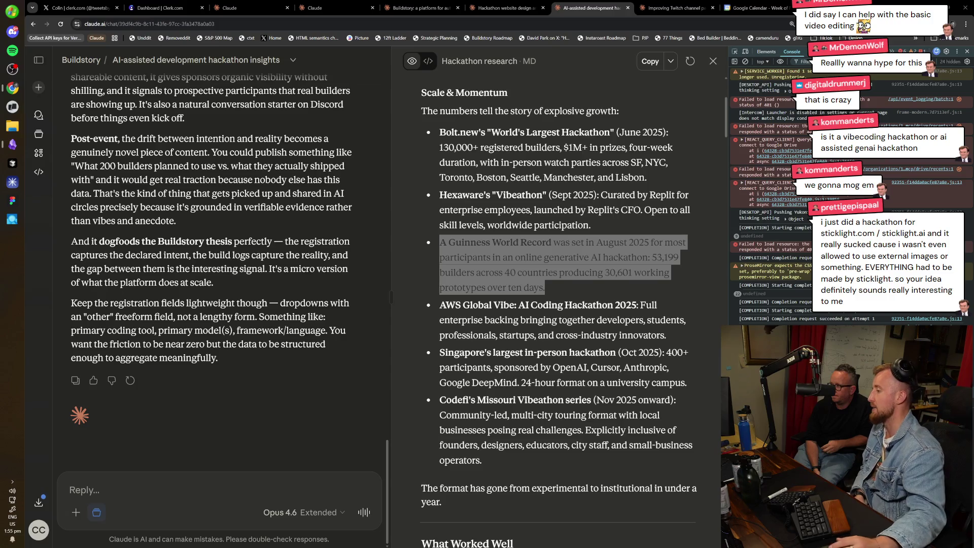
Highlight the Hexaware-through-AWS hackathon bullets, then scroll down to What Didn't Work / Common Pitfalls.
{"action": "left_click_drag", "start_coordinate": [687, 383], "coordinate": [439, 196]}
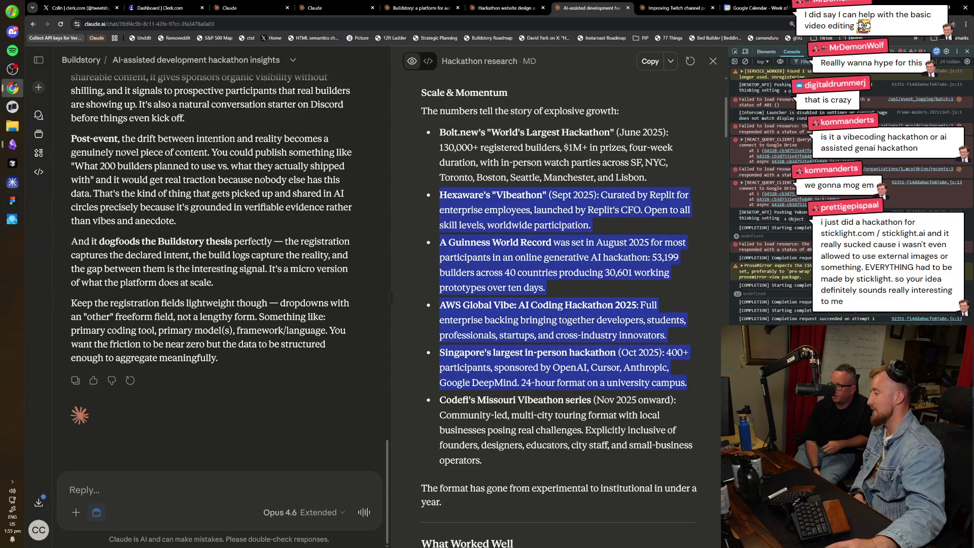
{"action": "mouse_move", "coordinate": [687, 383]}
{"action": "left_mouse_down"}
{"action": "mouse_move", "coordinate": [609, 355]}
{"action": "mouse_move", "coordinate": [591, 226]}
{"action": "mouse_move", "coordinate": [517, 344]}
{"action": "mouse_move", "coordinate": [487, 354]}
{"action": "mouse_move", "coordinate": [477, 325]}
{"action": "mouse_move", "coordinate": [507, 368]}
{"action": "left_mouse_up"}
{"action": "scroll", "coordinate": [535, 336], "scroll_direction": "down", "scroll_amount": 2}
{"action": "left_click", "coordinate": [507, 368]}
{"action": "scroll", "coordinate": [558, 304], "scroll_direction": "down", "scroll_amount": 4}
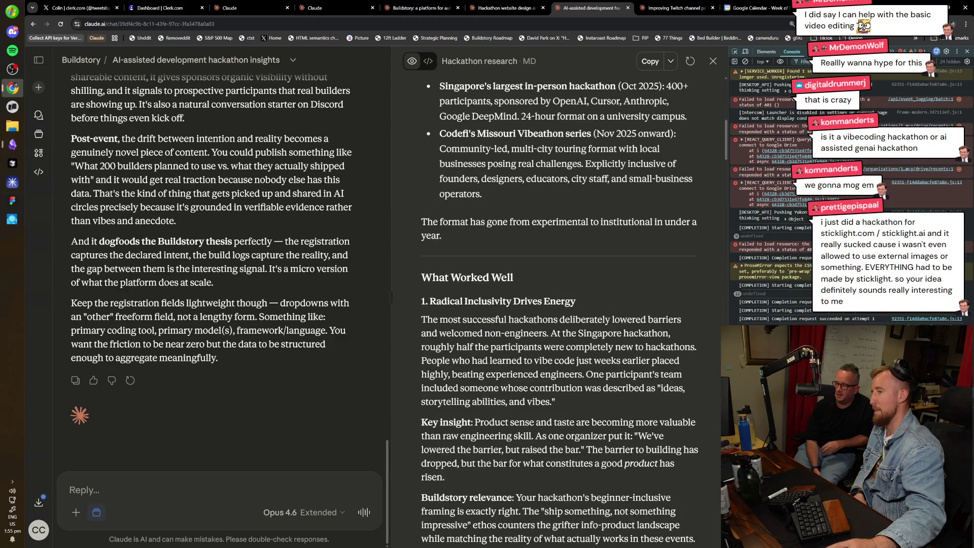
{"action": "scroll", "coordinate": [558, 304], "scroll_direction": "down", "scroll_amount": 12}
{"action": "scroll", "coordinate": [571, 362], "scroll_direction": "down", "scroll_amount": 15}
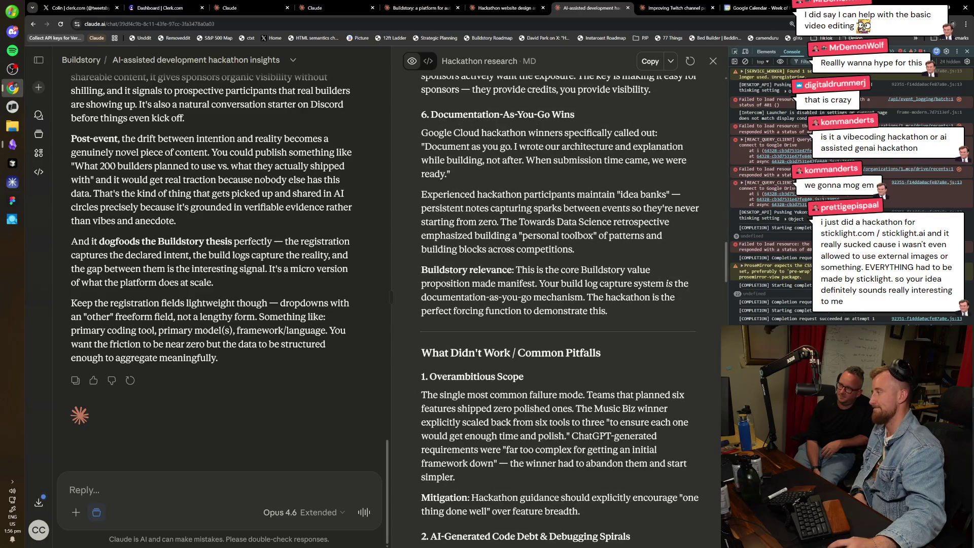
{"action": "key", "text": "ctrl+t"}
Load sticklight.com and submit 'make app that water plant track also todo', choosing Google sign-in.
{"action": "type", "text": "sticklight.com"}
{"action": "key", "text": "Return"}
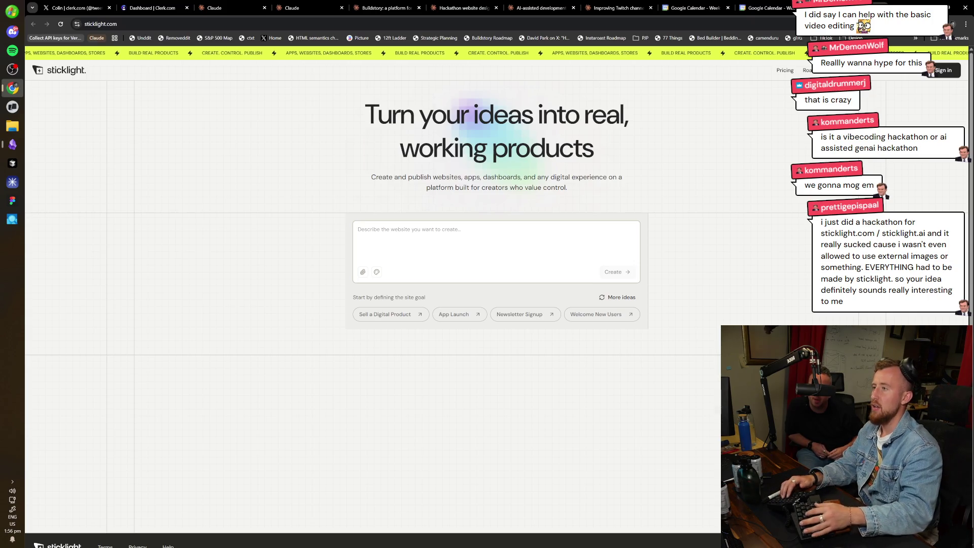
{"action": "type", "text": "make app that water plant track also todo"}
{"action": "key", "text": "Return"}
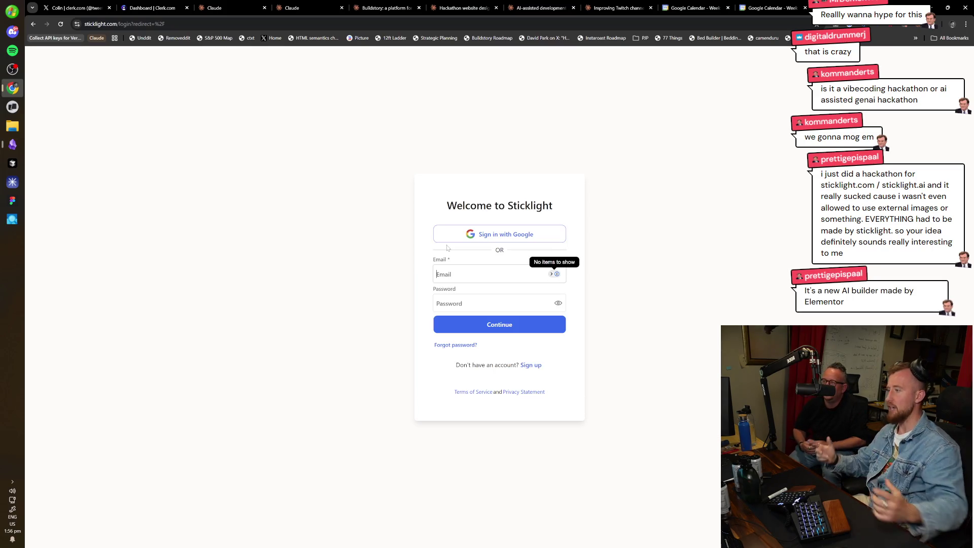
{"action": "left_click", "coordinate": [472, 239]}
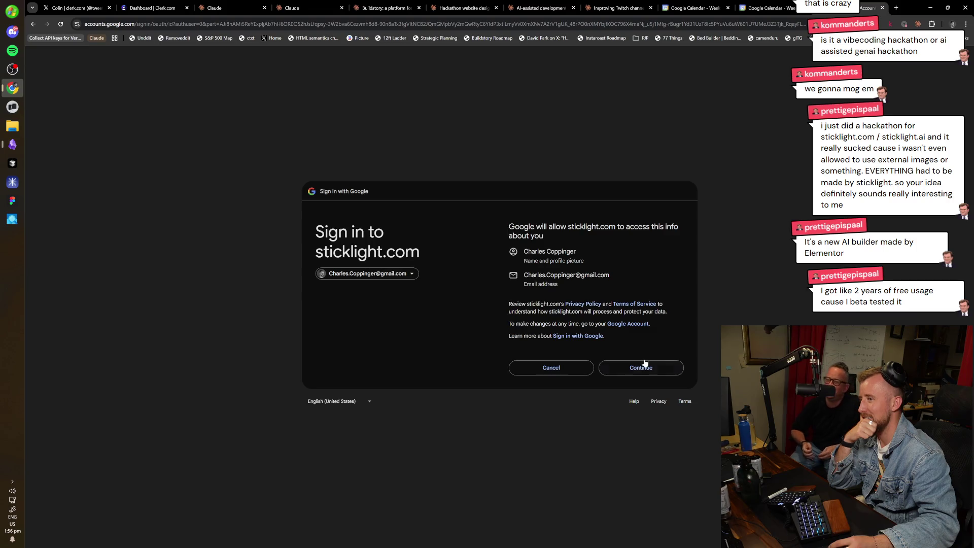
Approve Google's consent for Sticklight to access the account's name, picture and email.
{"action": "left_click", "coordinate": [642, 365]}
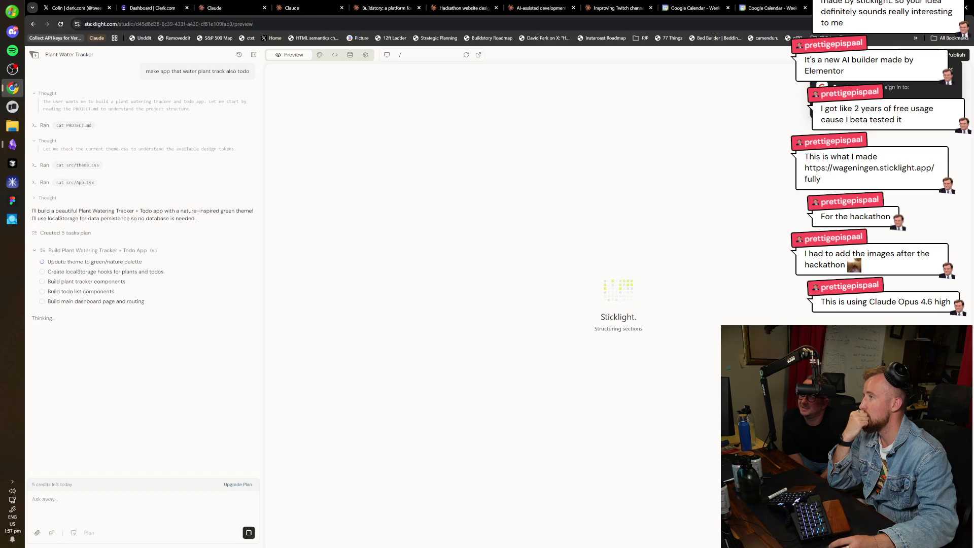
Expand the agent's third Thought row and scroll through its Plant Water Tracker build plan.
{"action": "left_click", "coordinate": [66, 198]}
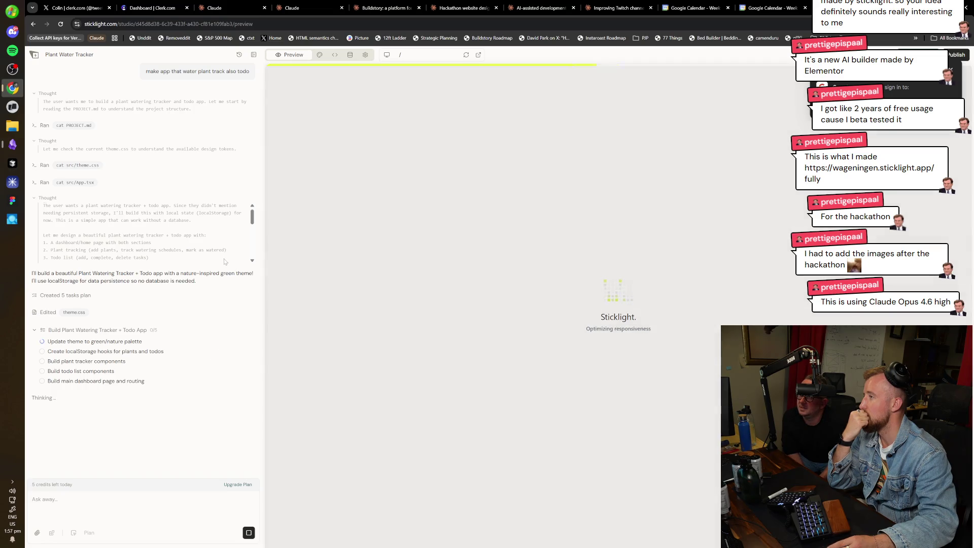
{"action": "scroll", "coordinate": [212, 259], "scroll_direction": "down", "scroll_amount": 5}
{"action": "scroll", "coordinate": [211, 260], "scroll_direction": "down", "scroll_amount": 1}
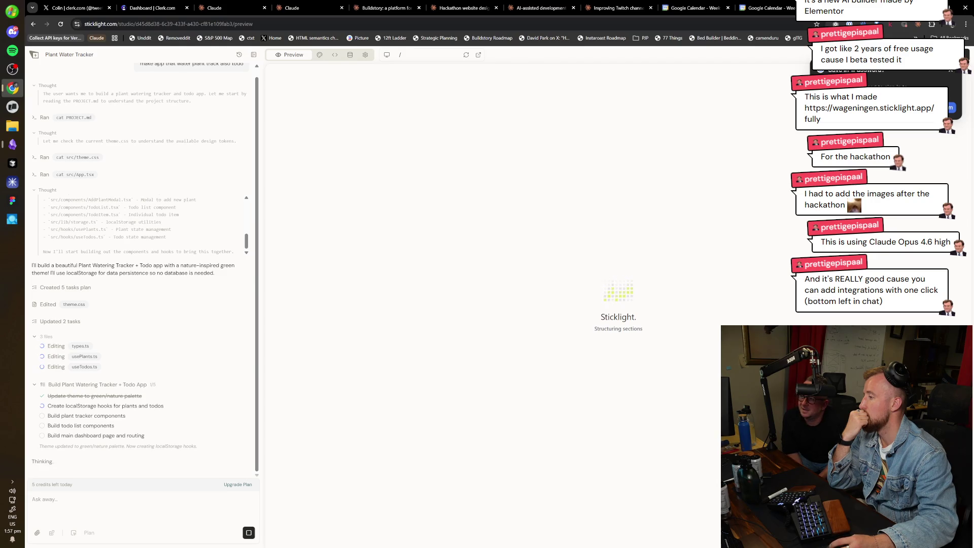
Browse the Plans & credits overview, toggling yearly then monthly pricing, and close it.
{"action": "left_click", "coordinate": [32, 499]}
{"action": "left_click", "coordinate": [238, 485]}
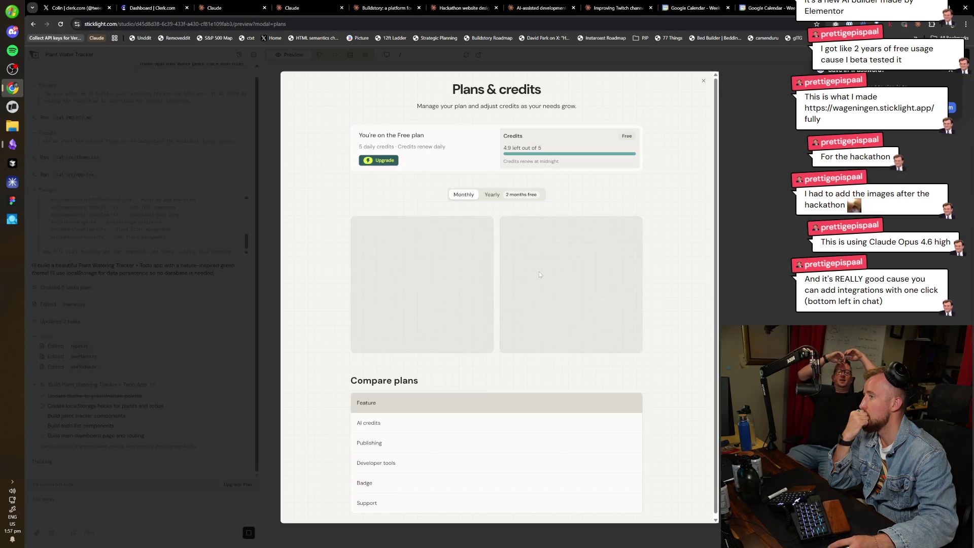
{"action": "scroll", "coordinate": [667, 278], "scroll_direction": "down", "scroll_amount": 1}
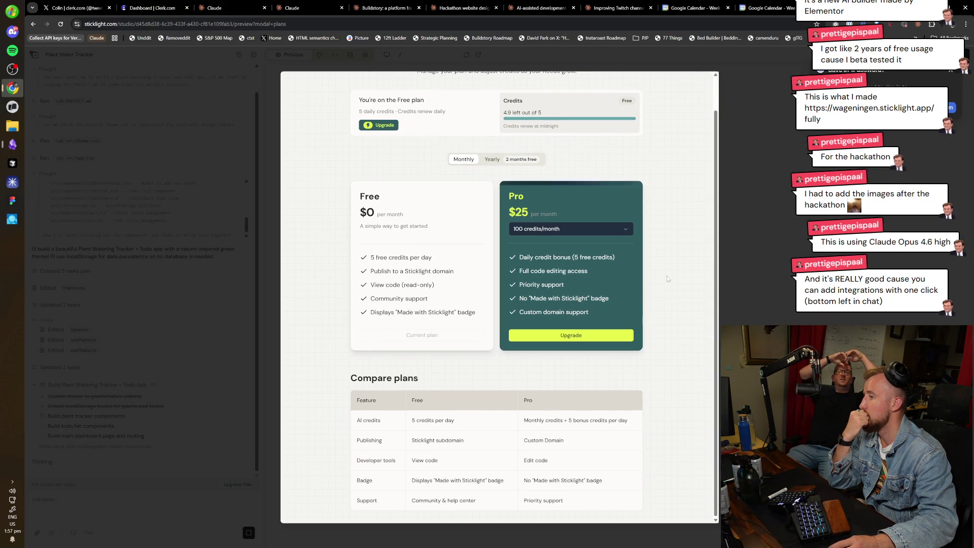
{"action": "left_click", "coordinate": [502, 161]}
{"action": "left_click", "coordinate": [468, 166]}
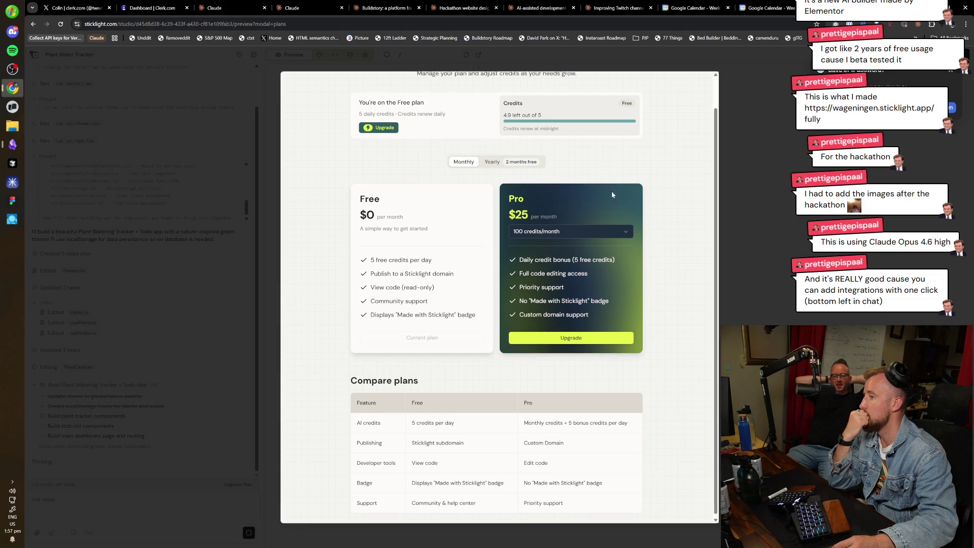
{"action": "scroll", "coordinate": [610, 190], "scroll_direction": "up", "scroll_amount": 1}
{"action": "left_click", "coordinate": [746, 178]}
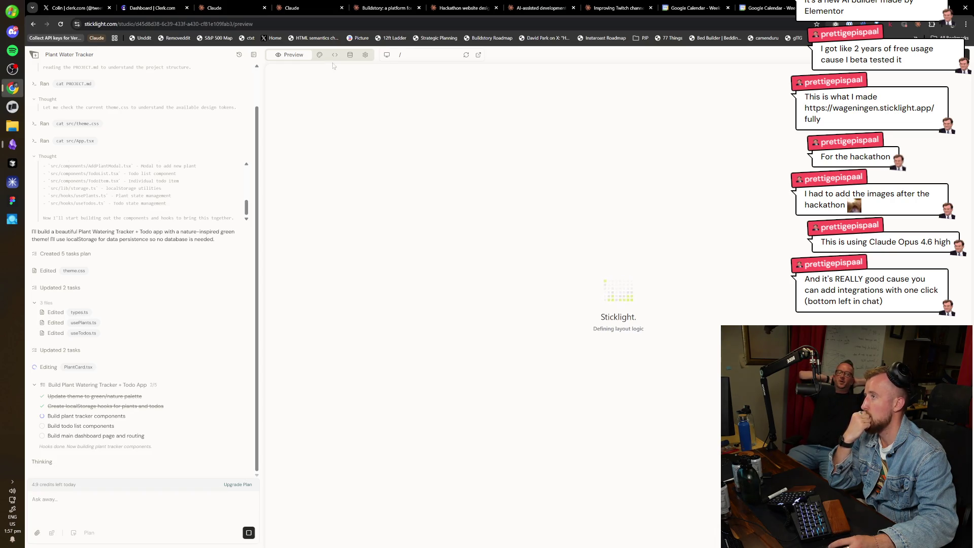
Toggle Edit mode on and off, reopen the project studio URL in a new tab, and go to Sticklight home.
{"action": "left_click", "coordinate": [319, 56]}
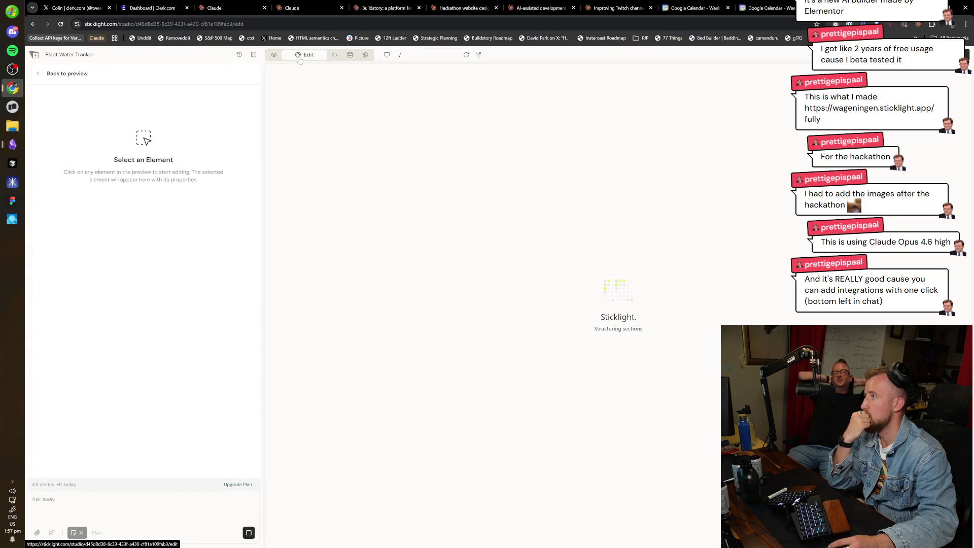
{"action": "key", "text": "Escape"}
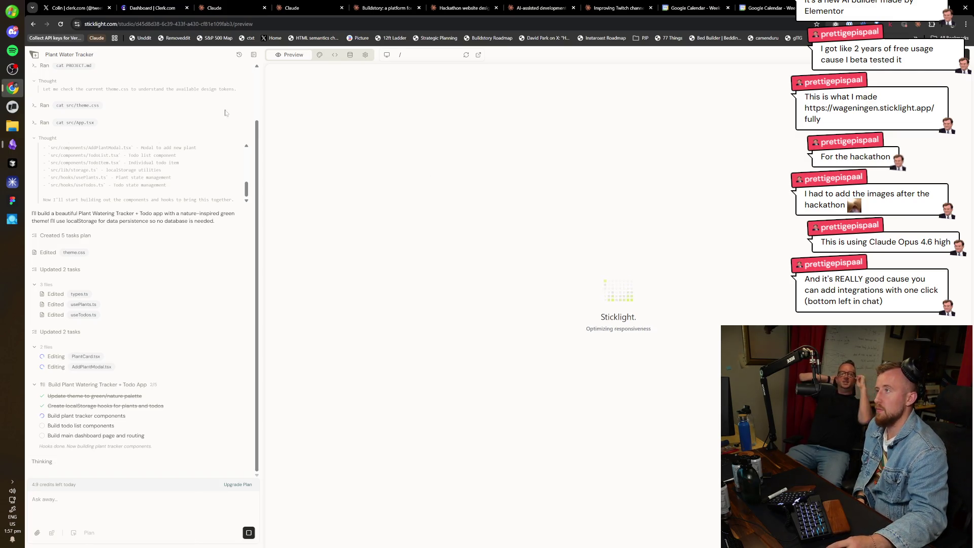
{"action": "left_click", "coordinate": [119, 26]}
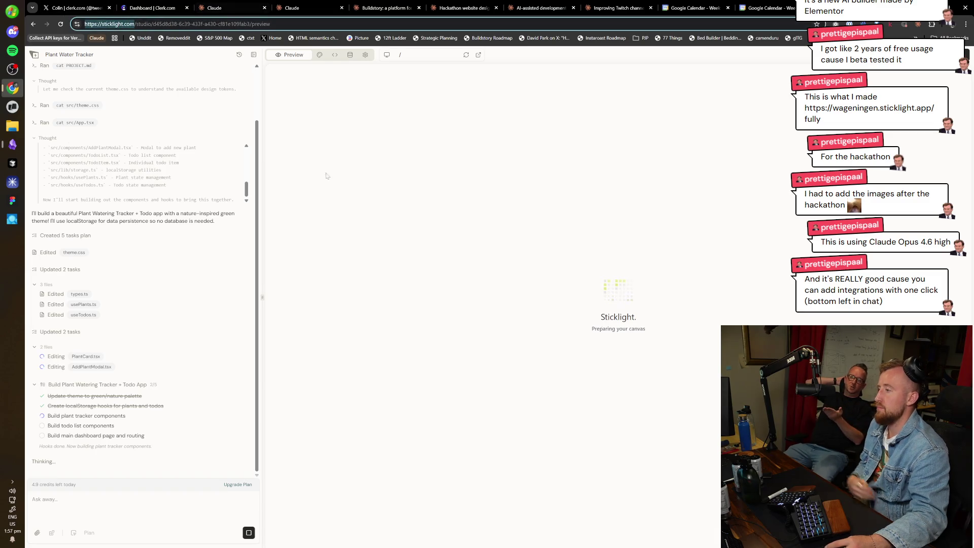
{"action": "key", "text": "alt+Return"}
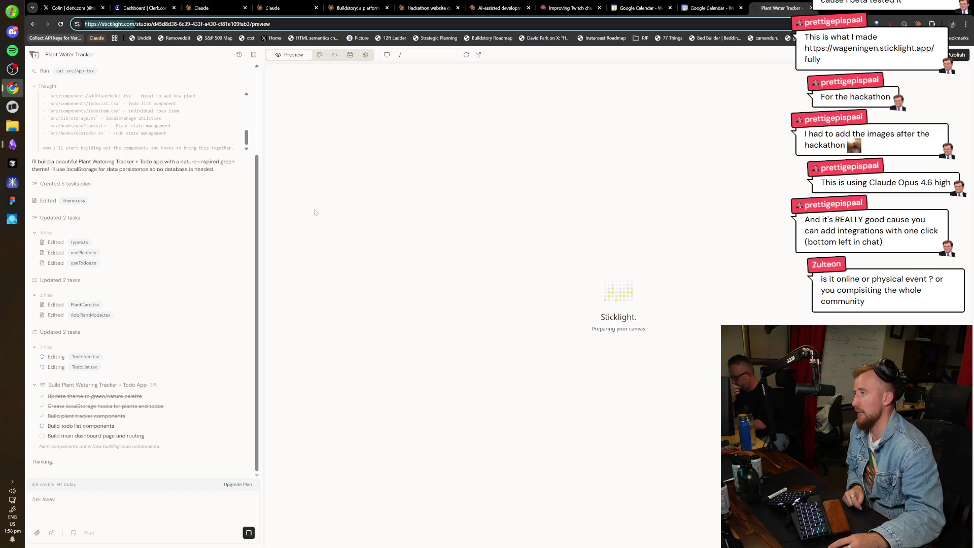
{"action": "left_click", "coordinate": [34, 54]}
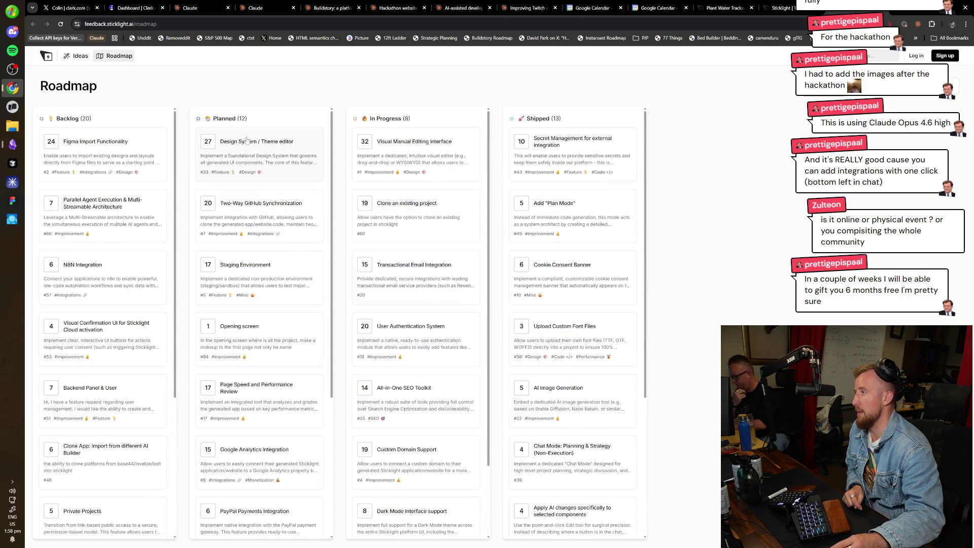
Close the roadmap and return to the Plant Water Tracker studio's PlantBuddy build summary.
{"action": "key", "text": "ctrl+w"}
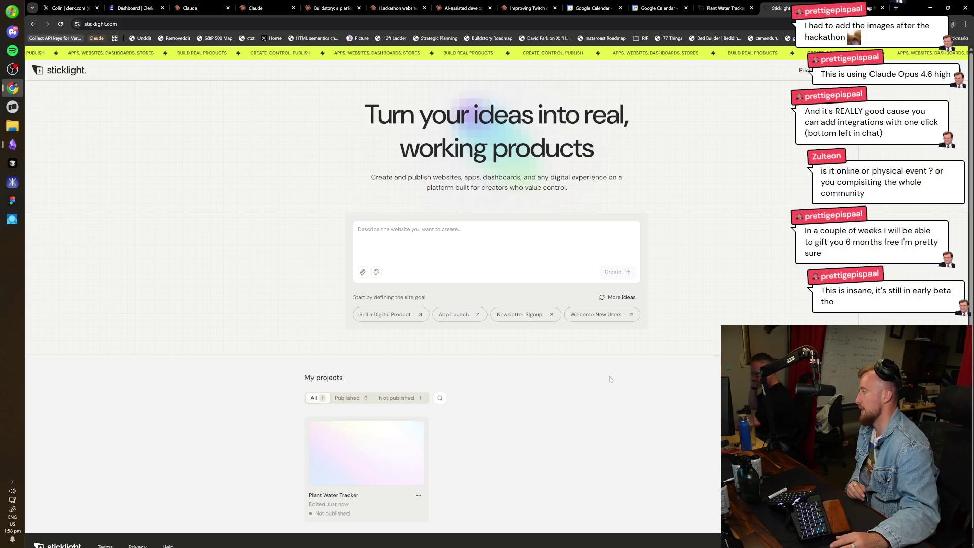
{"action": "scroll", "coordinate": [527, 363], "scroll_direction": "down", "scroll_amount": 1}
{"action": "scroll", "coordinate": [526, 363], "scroll_direction": "up", "scroll_amount": 1}
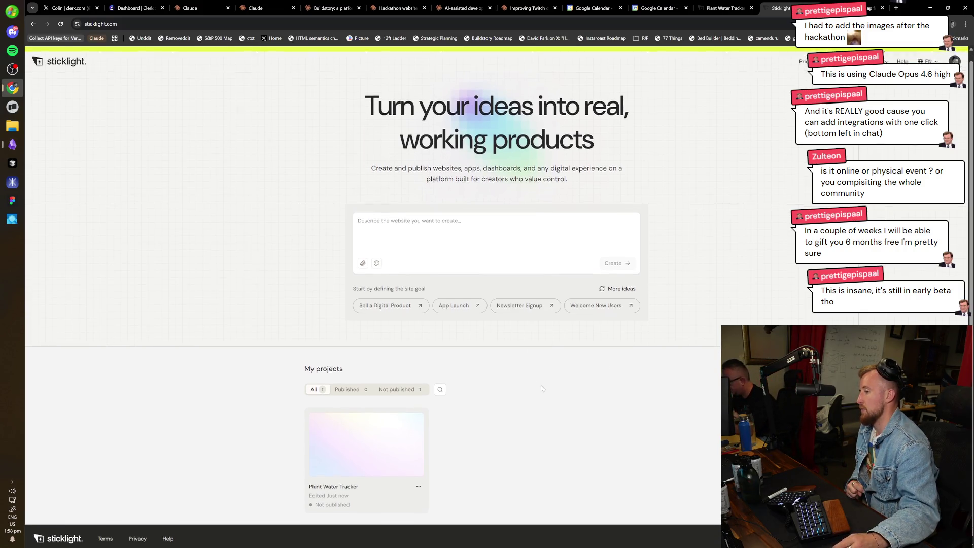
{"action": "left_click", "coordinate": [730, 8]}
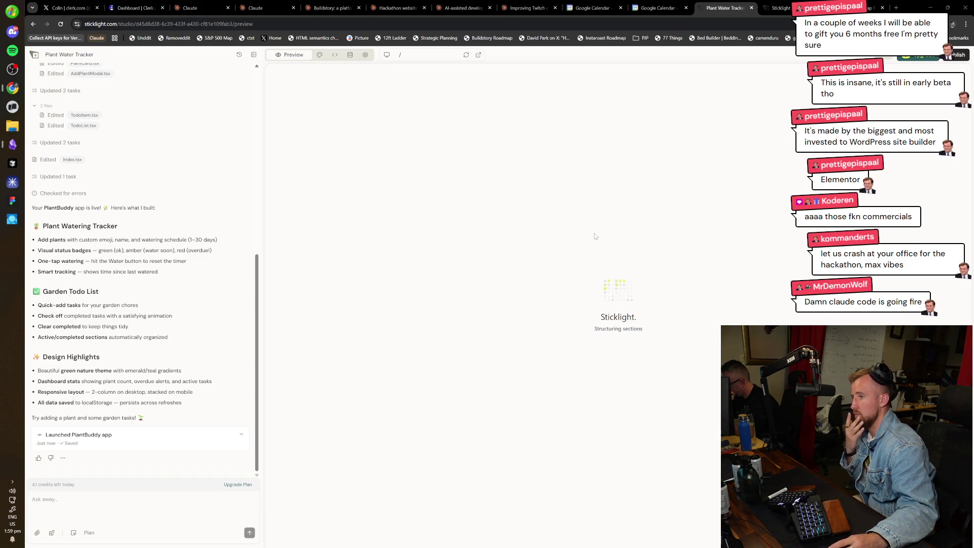
Check the Sticklight home and roadmap tabs, ending on the Plant Water Tracker studio preview.
{"action": "left_click", "coordinate": [778, 7]}
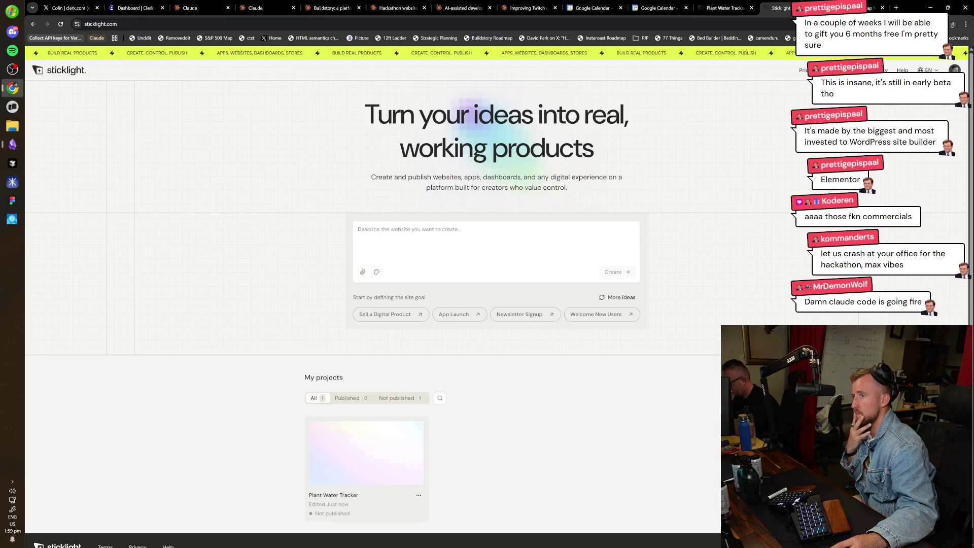
{"action": "left_click", "coordinate": [874, 8]}
{"action": "left_click", "coordinate": [725, 8]}
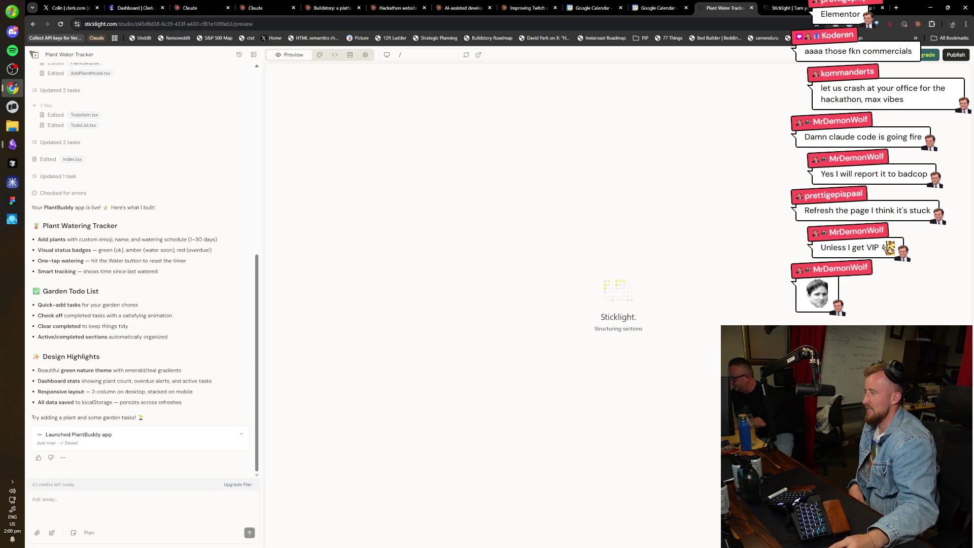
{"action": "left_click", "coordinate": [784, 8]}
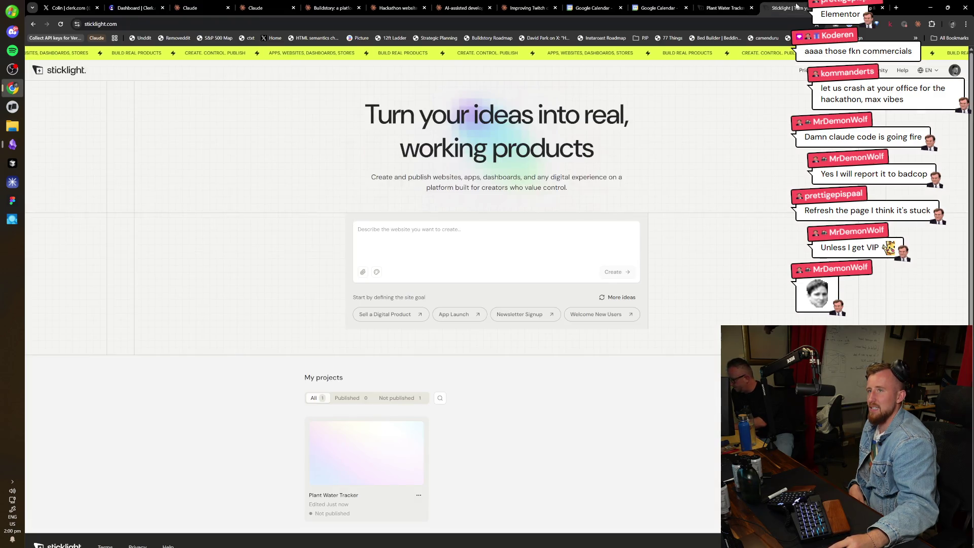
{"action": "key", "text": "ctrl+Tab"}
{"action": "left_click", "coordinate": [725, 8]}
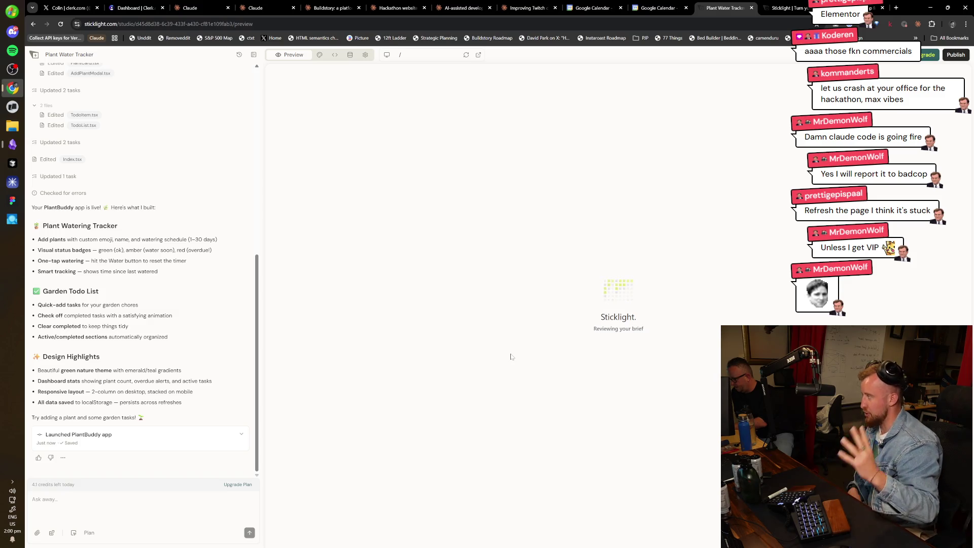
{"action": "left_click", "coordinate": [786, 8]}
{"action": "left_click", "coordinate": [725, 7]}
{"action": "left_click", "coordinate": [862, 7]}
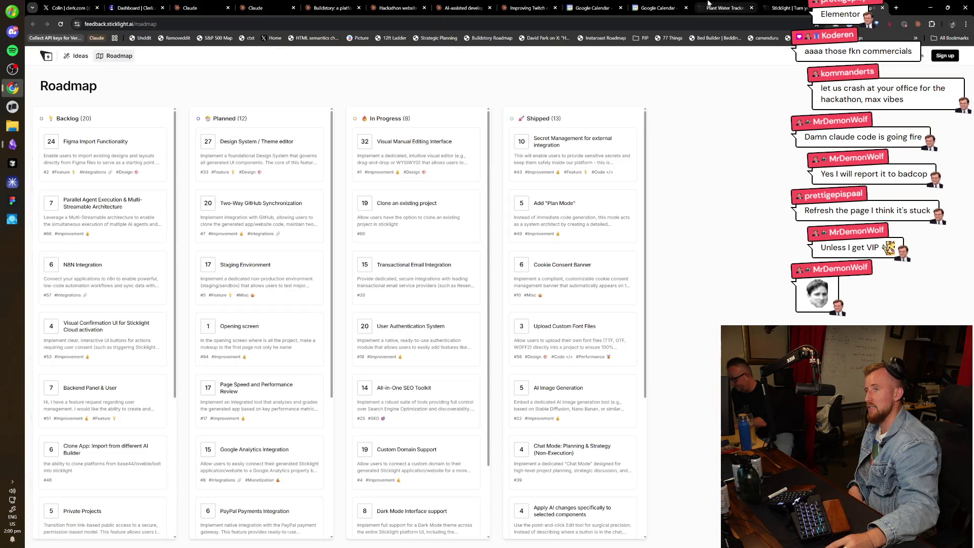
{"action": "left_click", "coordinate": [715, 8]}
Close both Google Calendar tabs.
{"action": "left_click", "coordinate": [594, 7]}
{"action": "middle_click", "coordinate": [601, 6]}
{"action": "middle_click", "coordinate": [603, 5]}
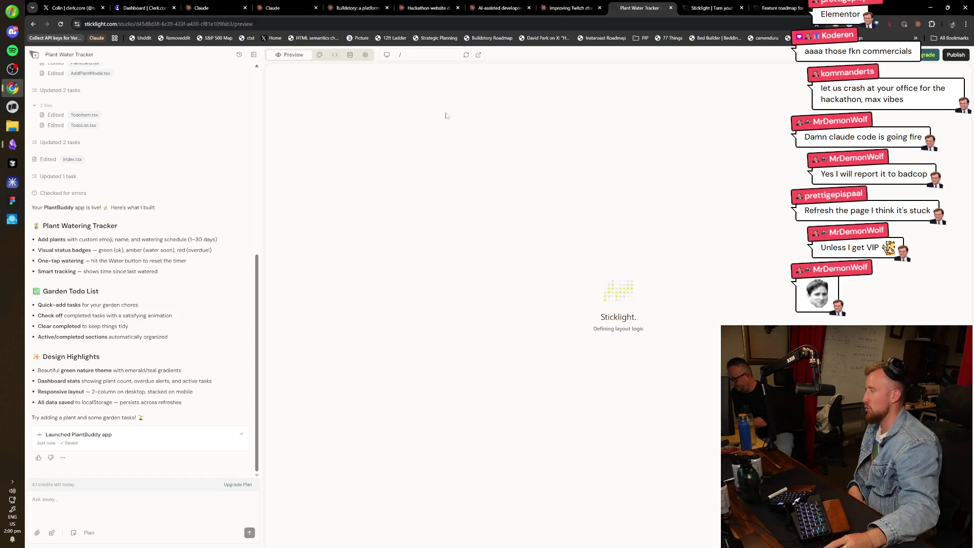